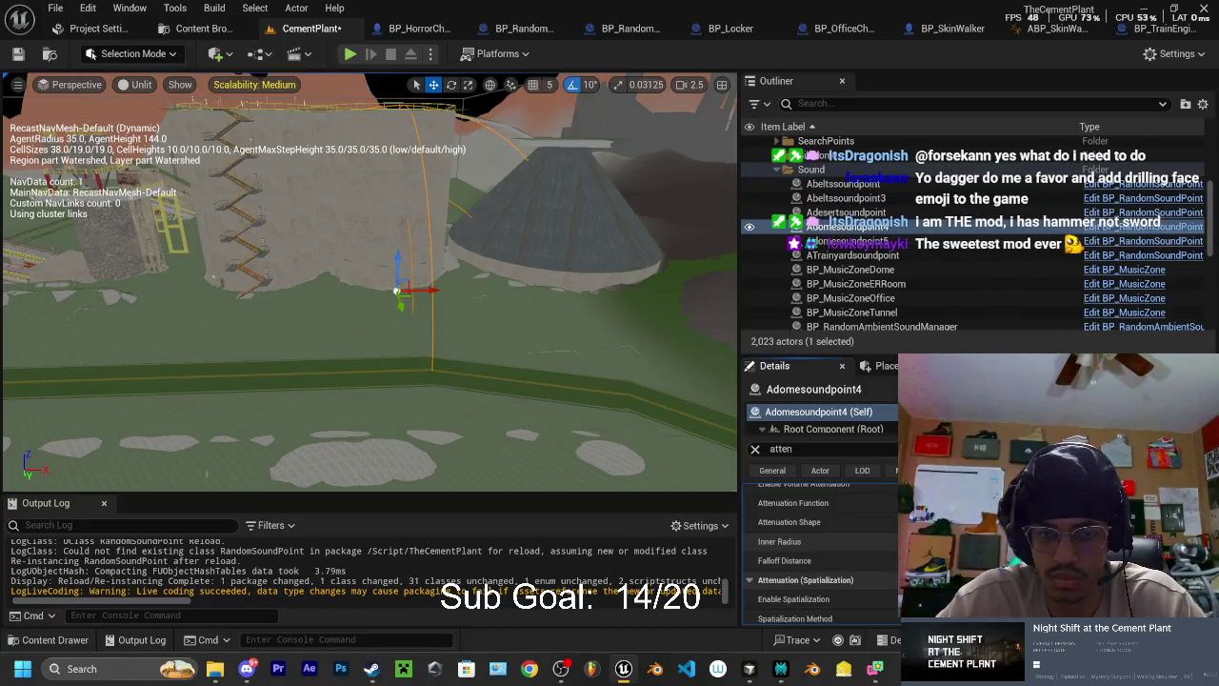
- Undo Adomesoundpoint4's last attenuation edit and tilt it by about 10 degrees
{"action": "key", "text": "ctrl+z"}
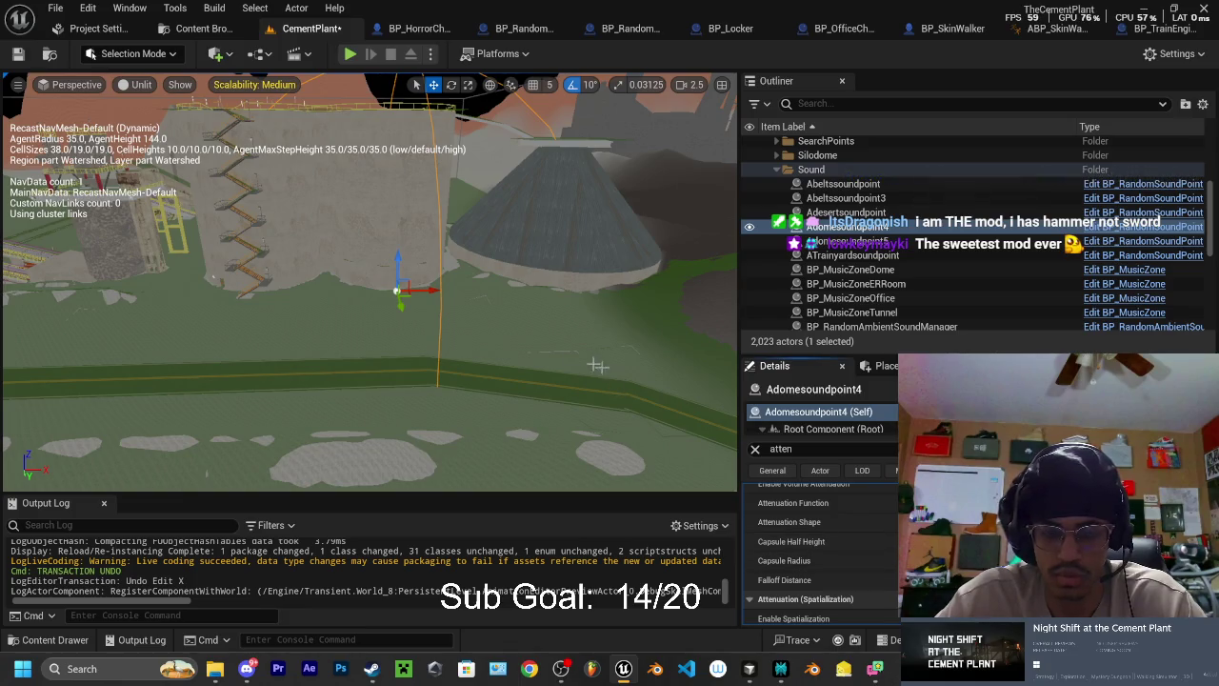
{"action": "key", "text": "e"}
{"action": "mouse_move", "coordinate": [444, 272]}
{"action": "left_mouse_down"}
{"action": "mouse_move", "coordinate": [448, 285]}
{"action": "mouse_move", "coordinate": [422, 218]}
{"action": "mouse_move", "coordinate": [398, 225]}
{"action": "left_mouse_up"}
{"action": "key", "text": "w"}
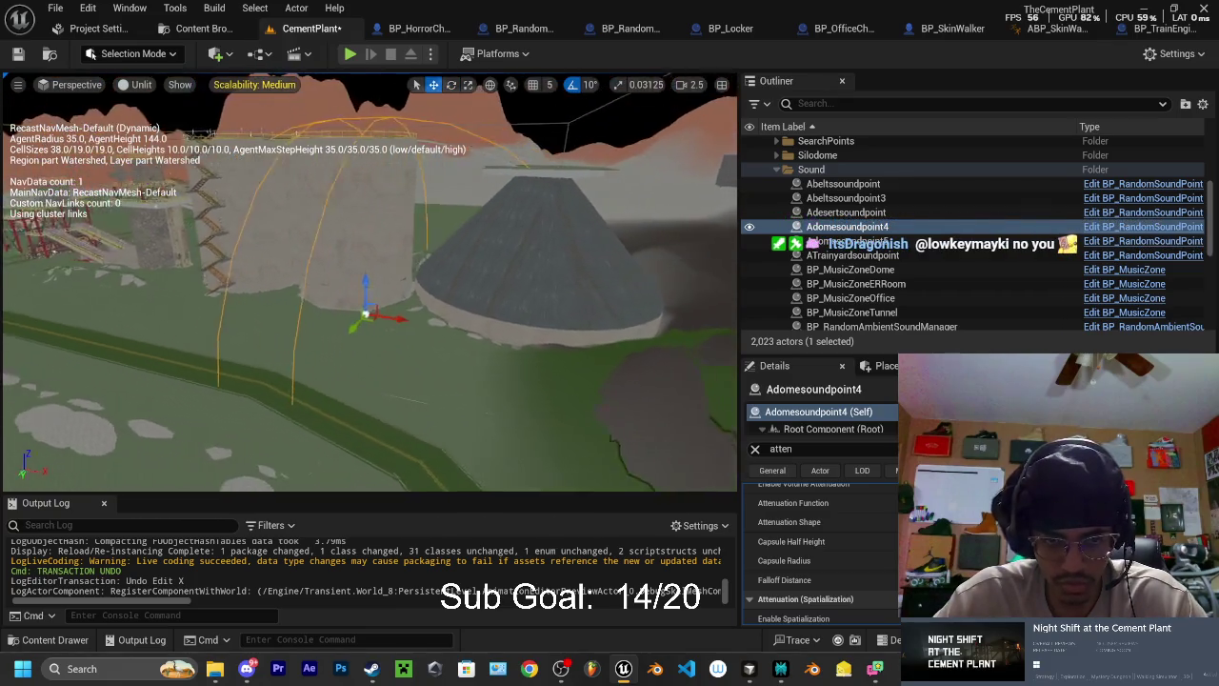
- Frame Adomesoundpoint4, pull back to view the whole plant, and select Adesertsoundpoint
{"action": "key", "text": "f"}
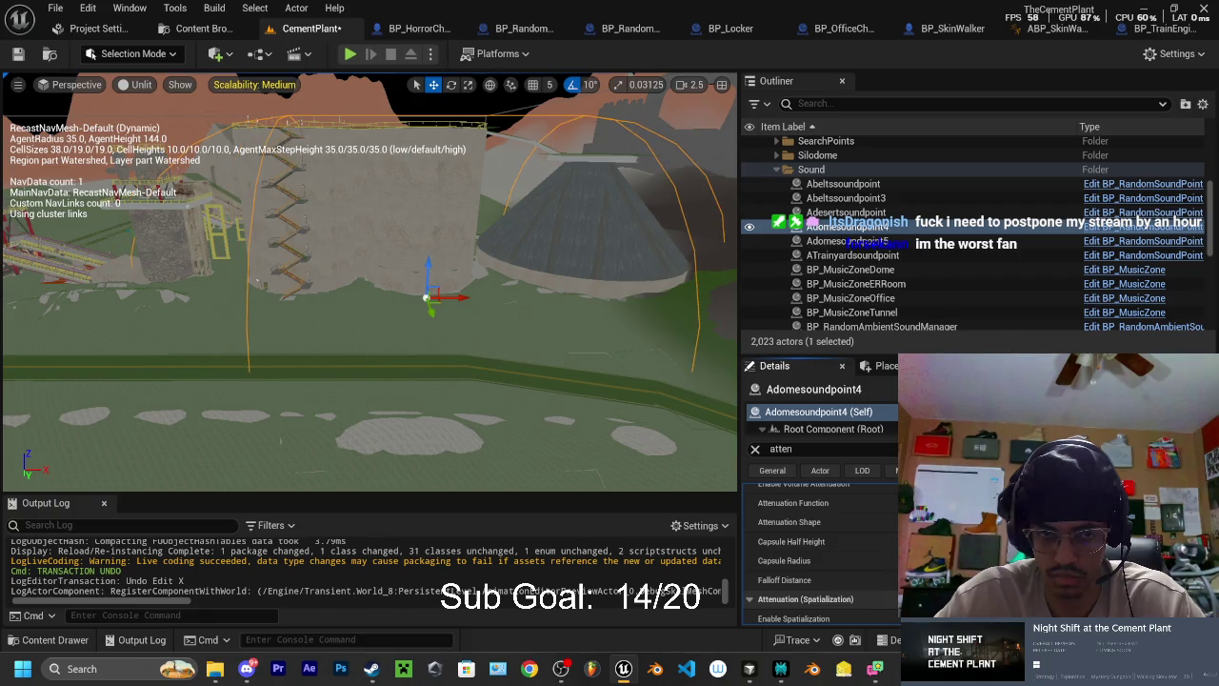
{"action": "mouse_move", "coordinate": [578, 288]}
{"action": "left_mouse_down"}
{"action": "mouse_move", "coordinate": [591, 324]}
{"action": "mouse_move", "coordinate": [579, 288]}
{"action": "left_mouse_up"}
{"action": "left_click", "coordinate": [845, 211]}
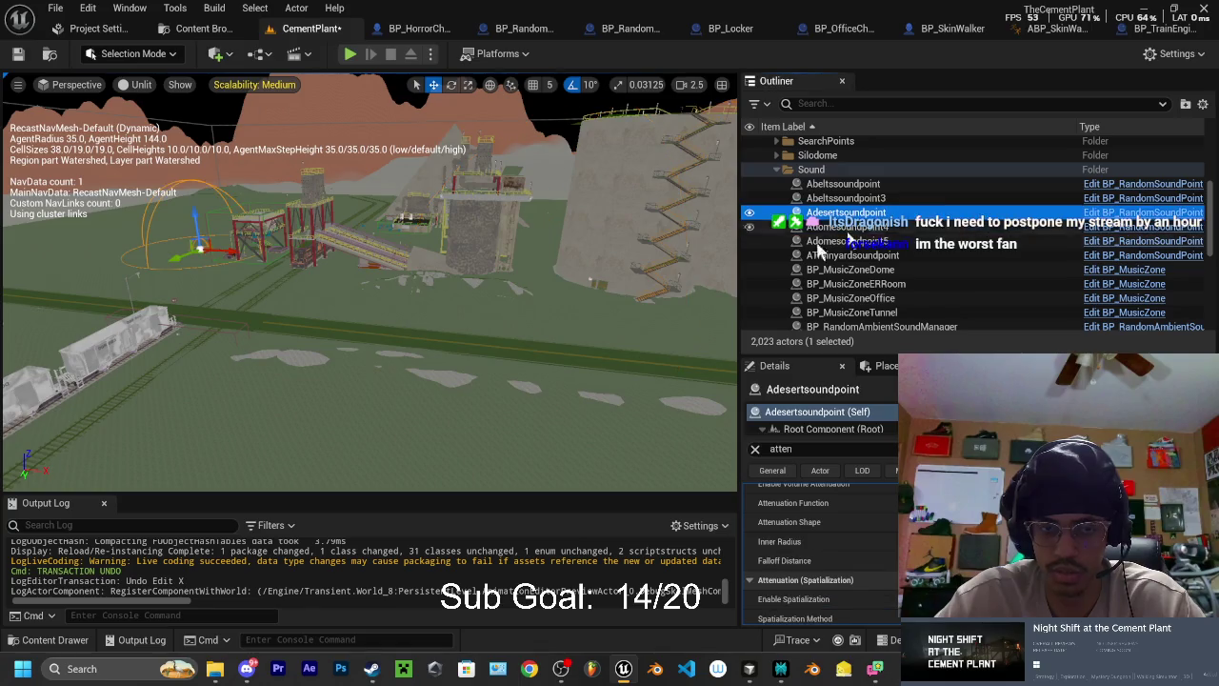
- Enlarge Adesertsoundpoint's falloff distance, then focus Abeltssoundpoint3 and set its attenuation shape to Box
{"action": "key", "text": "f"}
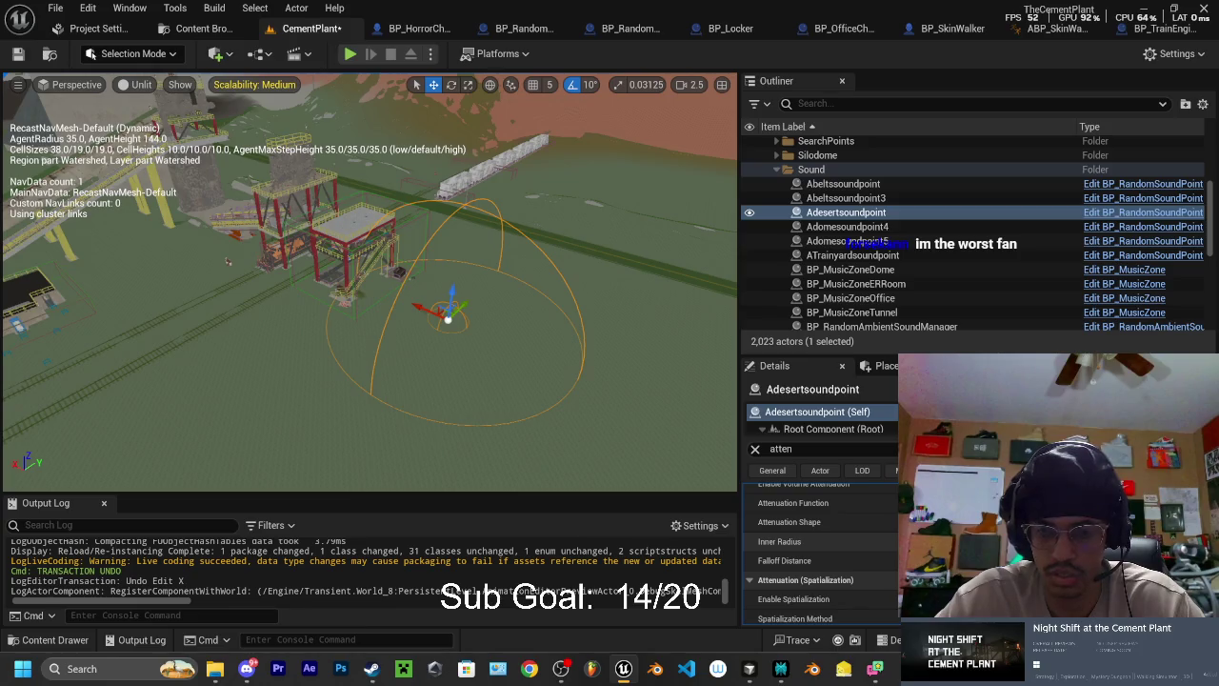
{"action": "left_click_drag", "start_coordinate": [953, 560], "coordinate": [1067, 560]}
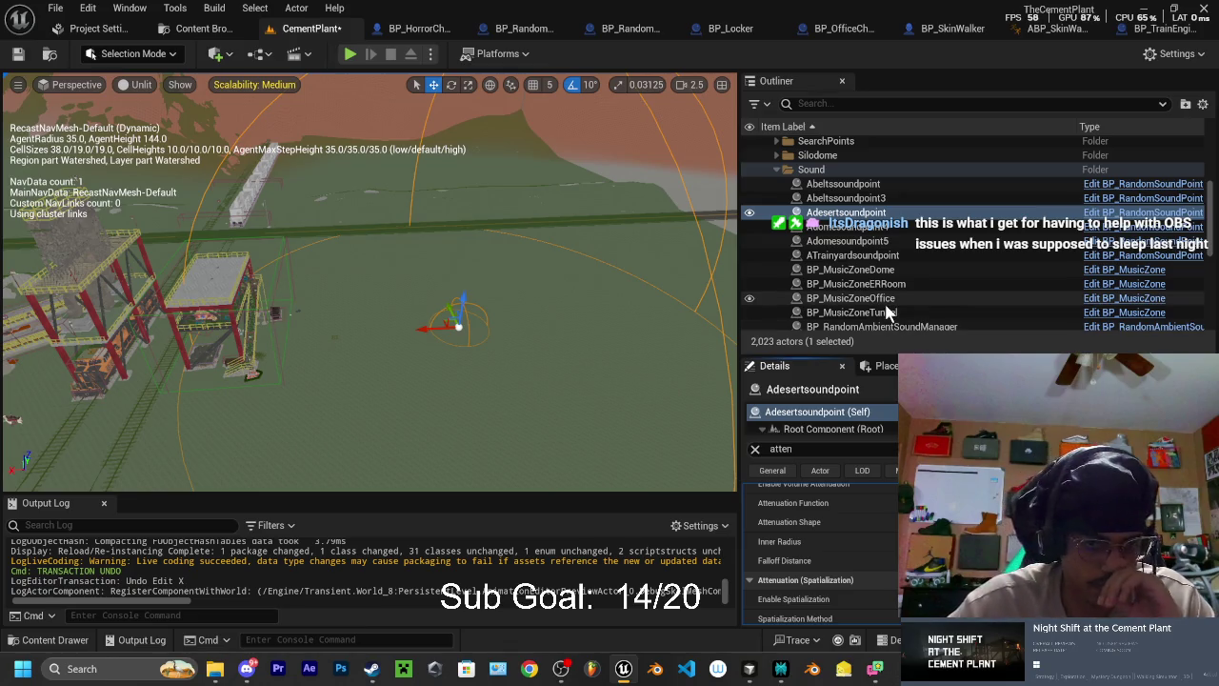
{"action": "left_click", "coordinate": [848, 198]}
{"action": "key", "text": "f"}
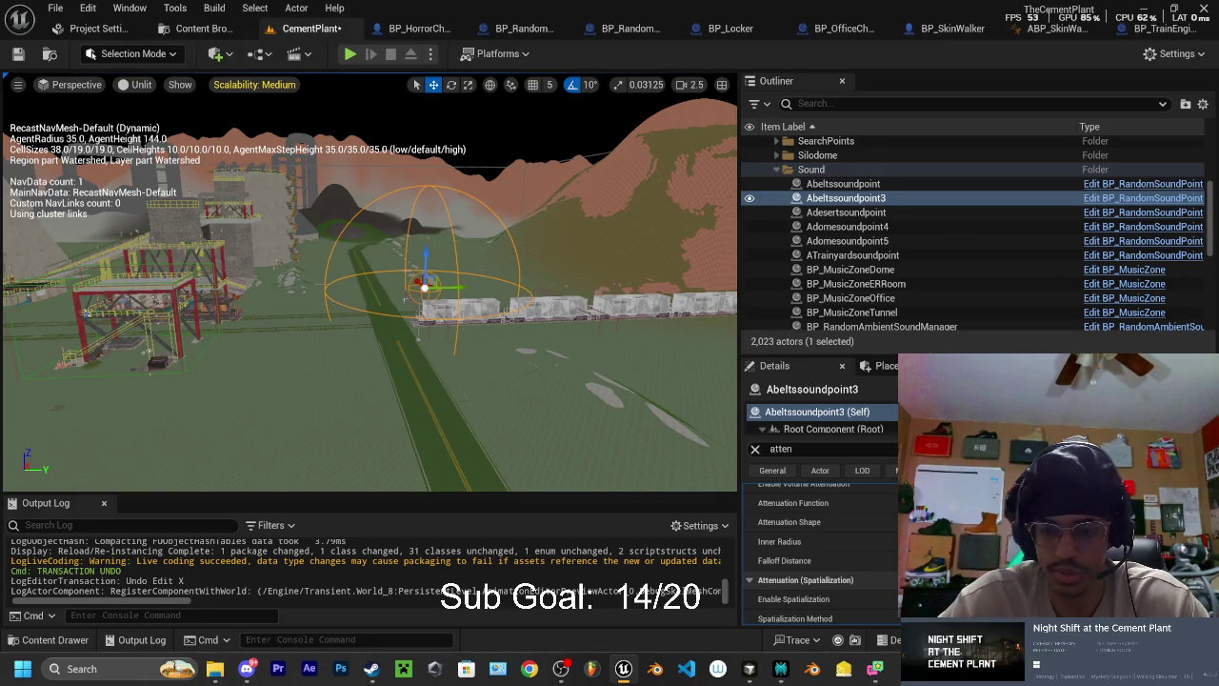
{"action": "left_click", "coordinate": [971, 522]}
{"action": "left_click", "coordinate": [971, 557]}
- Change Abeltssoundpoint3's attenuation shape to Capsule and frame the whole capsule
{"action": "key", "text": "space"}
{"action": "key", "text": "space"}
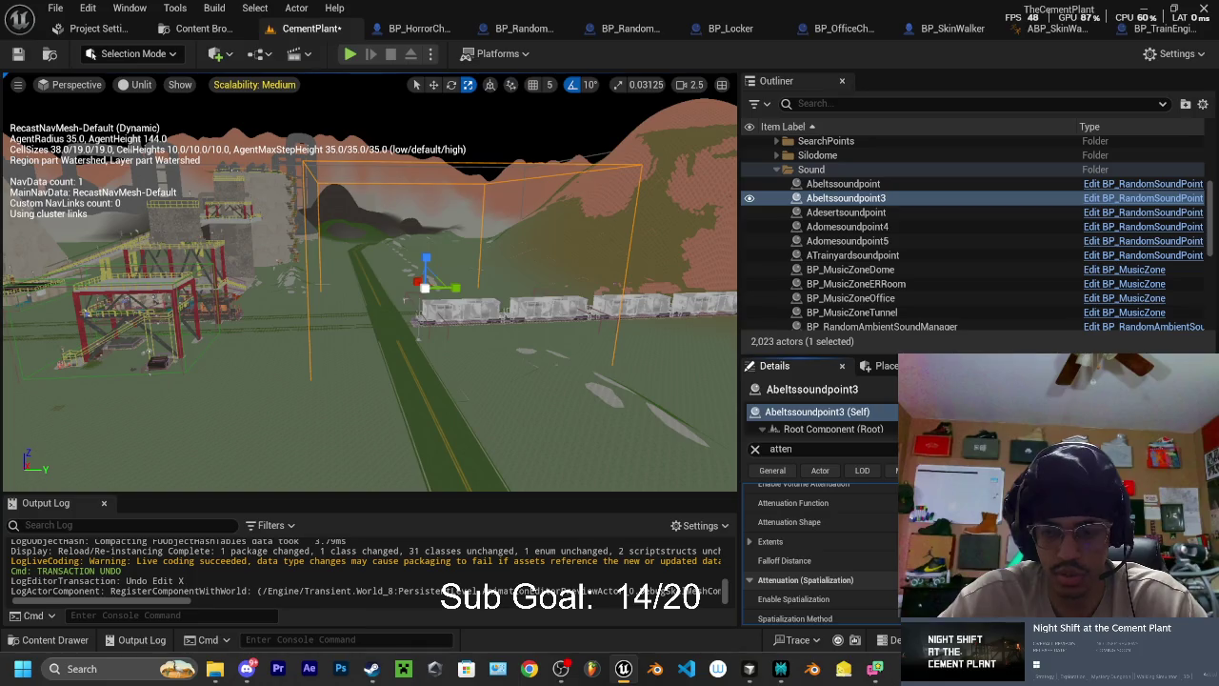
{"action": "left_click", "coordinate": [953, 553]}
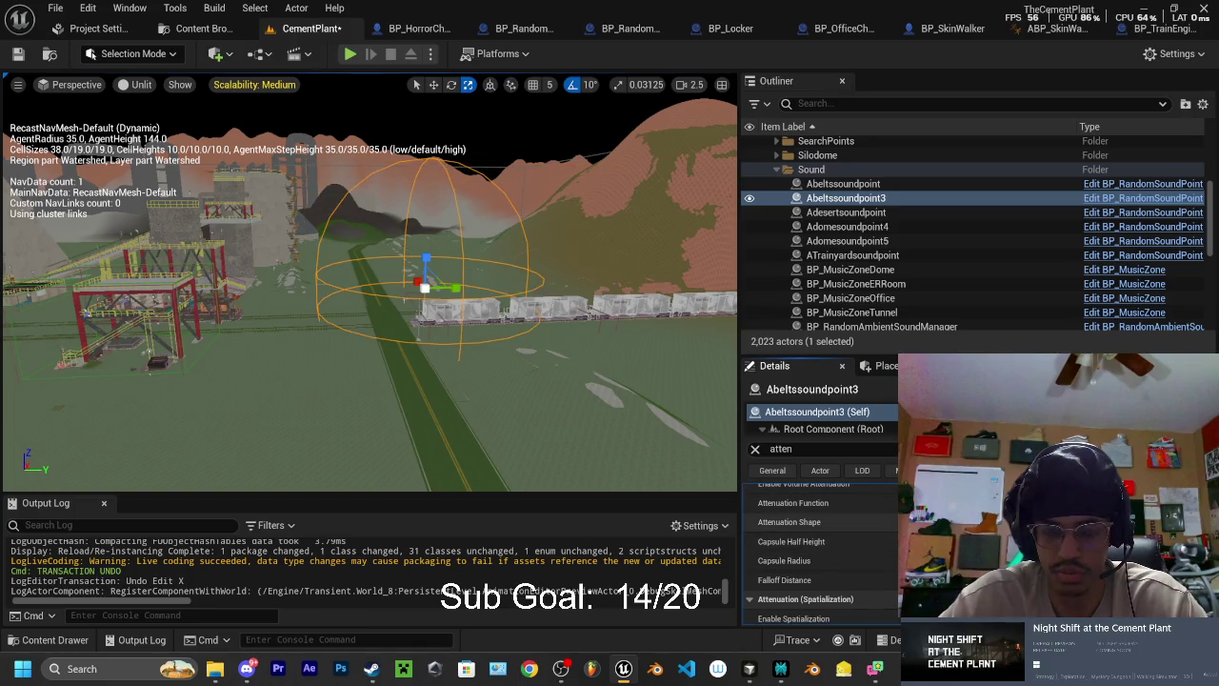
{"action": "mouse_move", "coordinate": [584, 268]}
{"action": "left_mouse_down"}
{"action": "mouse_move", "coordinate": [557, 249]}
{"action": "mouse_move", "coordinate": [583, 269]}
{"action": "left_mouse_up"}
{"action": "mouse_move", "coordinate": [952, 541]}
{"action": "left_mouse_down"}
{"action": "mouse_move", "coordinate": [972, 541]}
{"action": "mouse_move", "coordinate": [924, 560]}
{"action": "left_mouse_up"}
{"action": "double_click", "coordinate": [846, 197]}
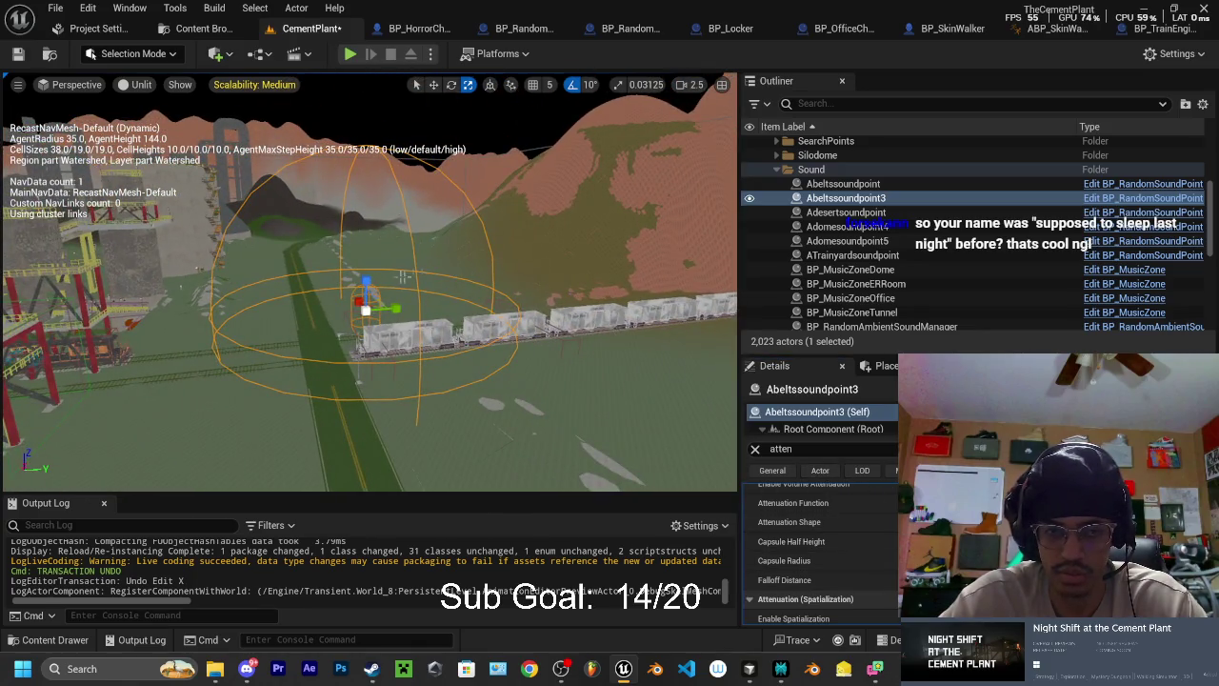
- Rotate the capsule 90 degrees and enlarge its falloff distance and half height lengthwise
{"action": "key", "text": "e"}
{"action": "left_click_drag", "start_coordinate": [355, 268], "coordinate": [314, 319]}
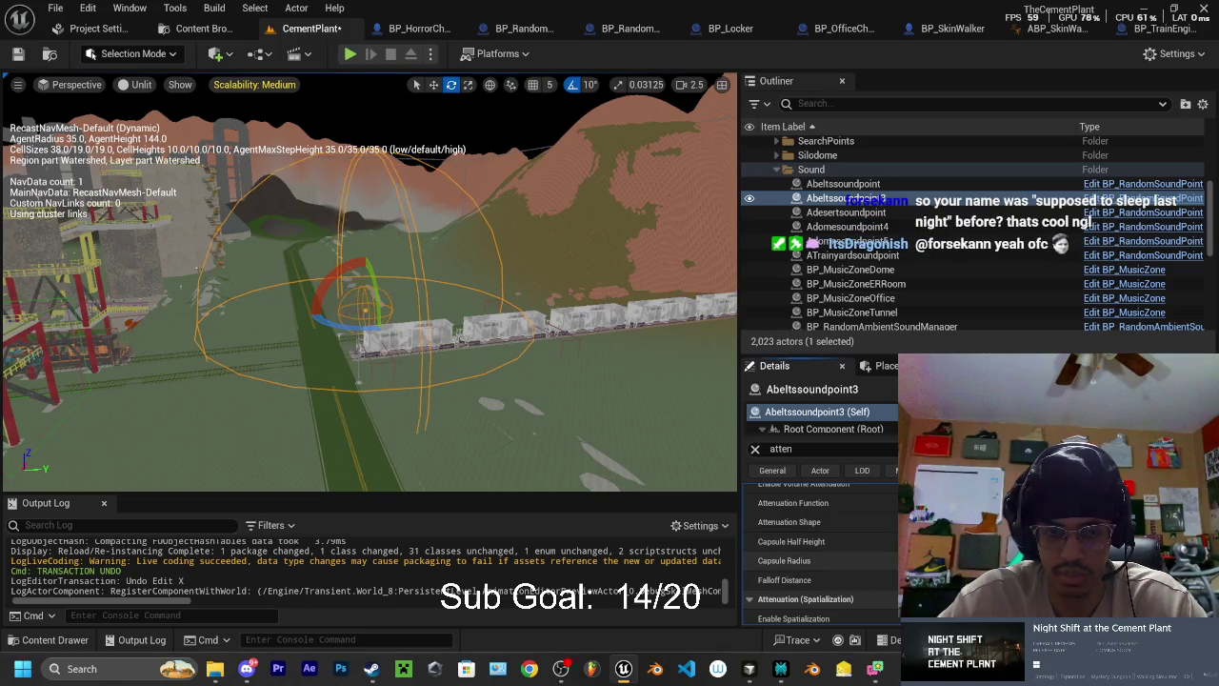
{"action": "left_click_drag", "start_coordinate": [952, 579], "coordinate": [952, 579]}
{"action": "scroll", "coordinate": [368, 282], "scroll_direction": "down", "scroll_amount": 5}
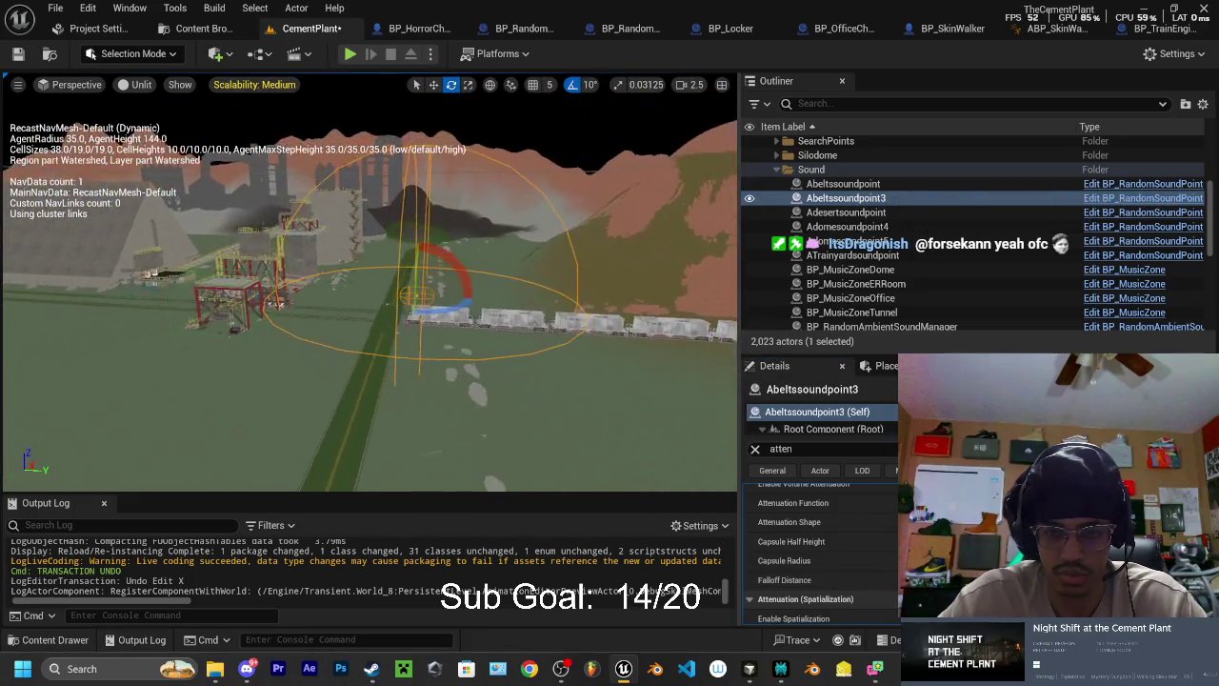
{"action": "left_click_drag", "start_coordinate": [368, 286], "coordinate": [324, 267]}
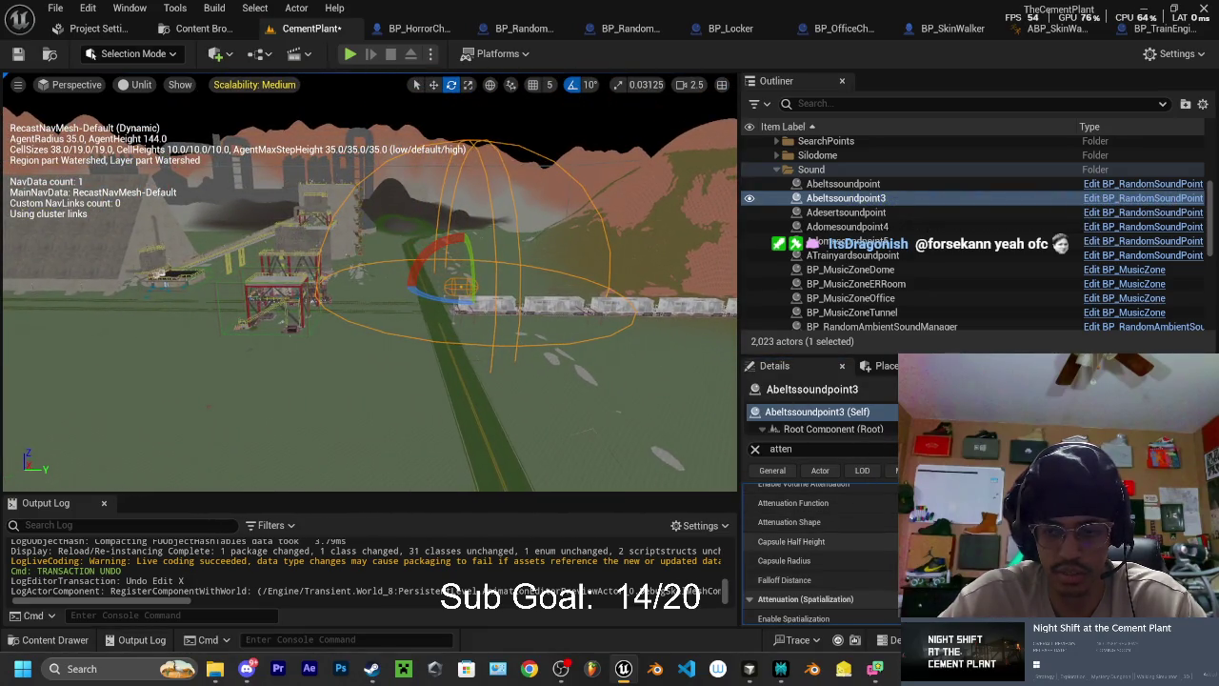
{"action": "left_click_drag", "start_coordinate": [953, 541], "coordinate": [952, 541]}
{"action": "key", "text": "w"}
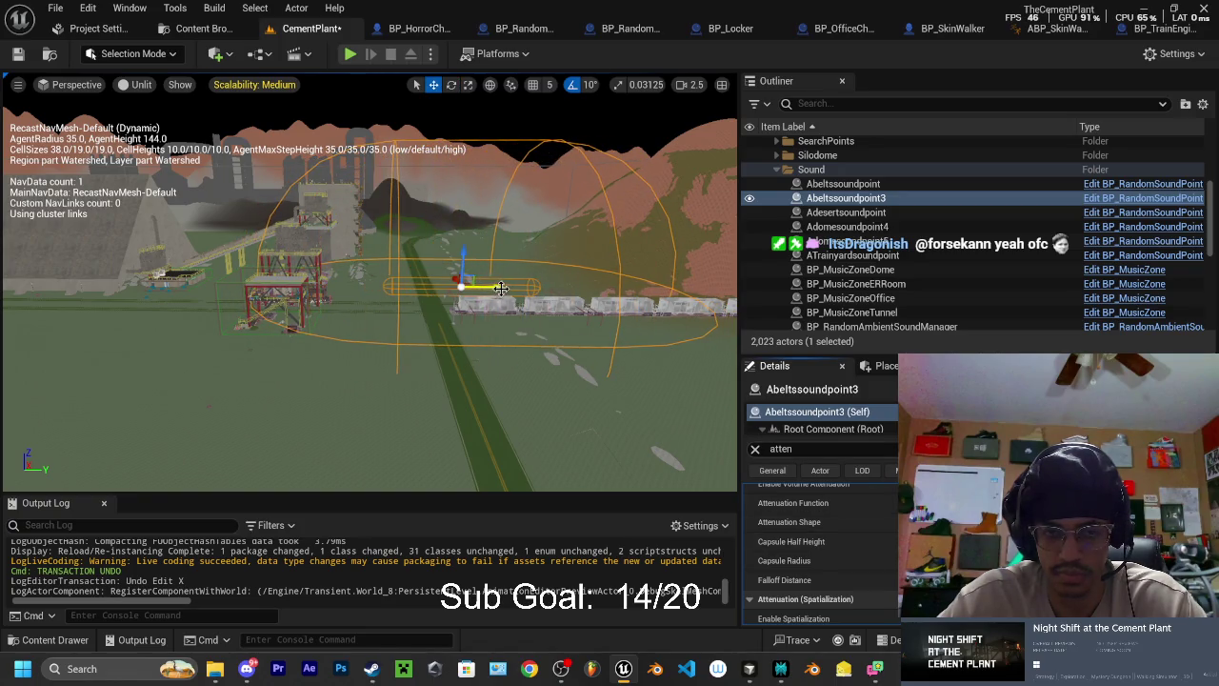
{"action": "mouse_move", "coordinate": [501, 288]}
{"action": "left_mouse_down"}
{"action": "mouse_move", "coordinate": [308, 358]}
{"action": "mouse_move", "coordinate": [349, 360]}
{"action": "left_mouse_up"}
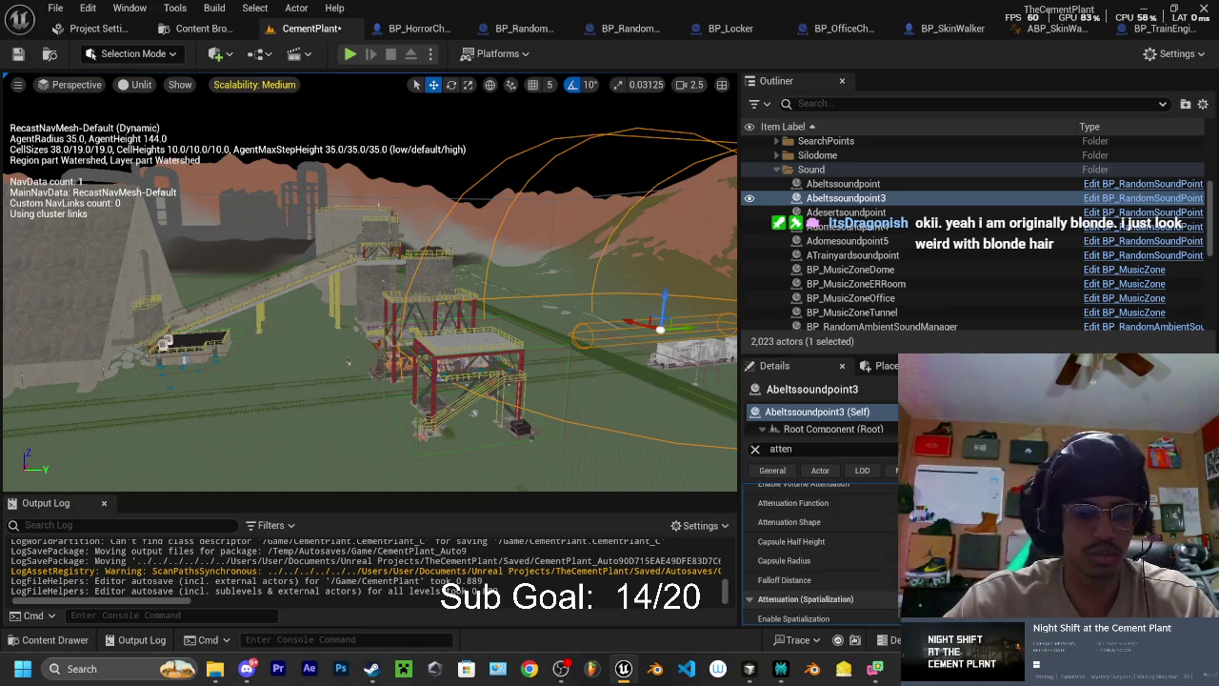
{"action": "double_click", "coordinate": [856, 184]}
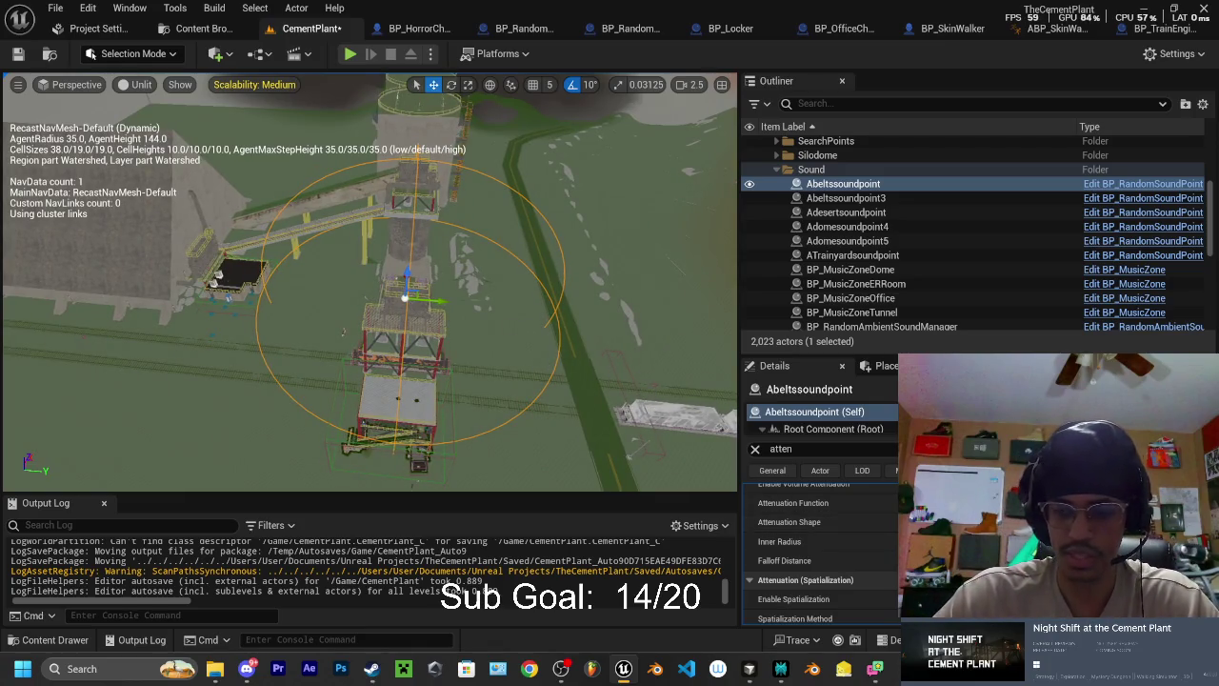
- Set Abeltssoundpoint's attenuation to Capsule and rotate it 90 degrees across the plant structures
{"action": "left_click", "coordinate": [953, 522]}
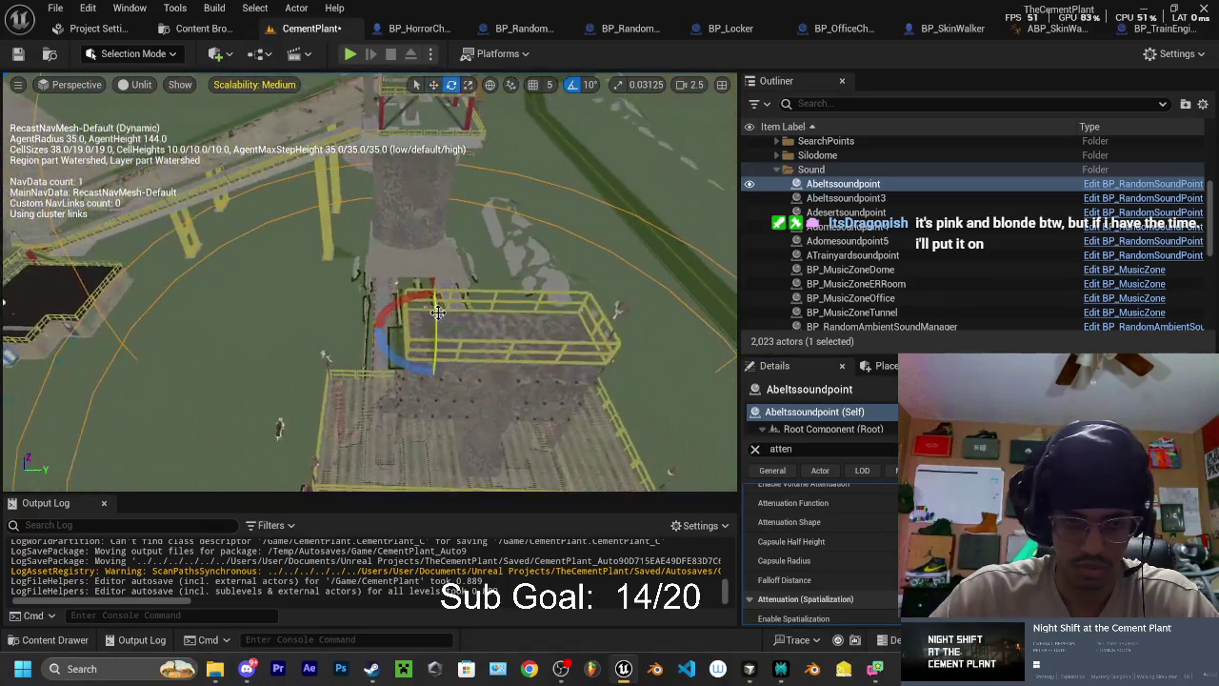
{"action": "key", "text": "e"}
{"action": "left_click_drag", "start_coordinate": [372, 305], "coordinate": [338, 330]}
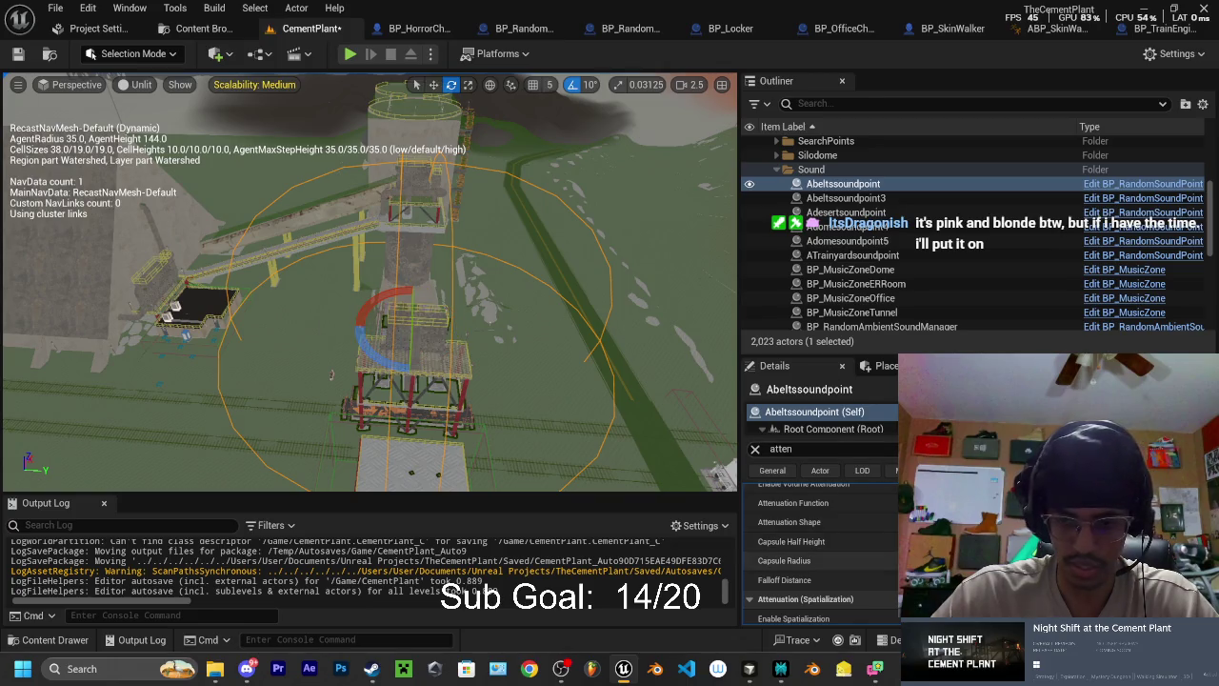
{"action": "mouse_move", "coordinate": [332, 373]}
{"action": "left_mouse_down"}
{"action": "mouse_move", "coordinate": [292, 325]}
{"action": "mouse_move", "coordinate": [302, 316]}
{"action": "left_mouse_up"}
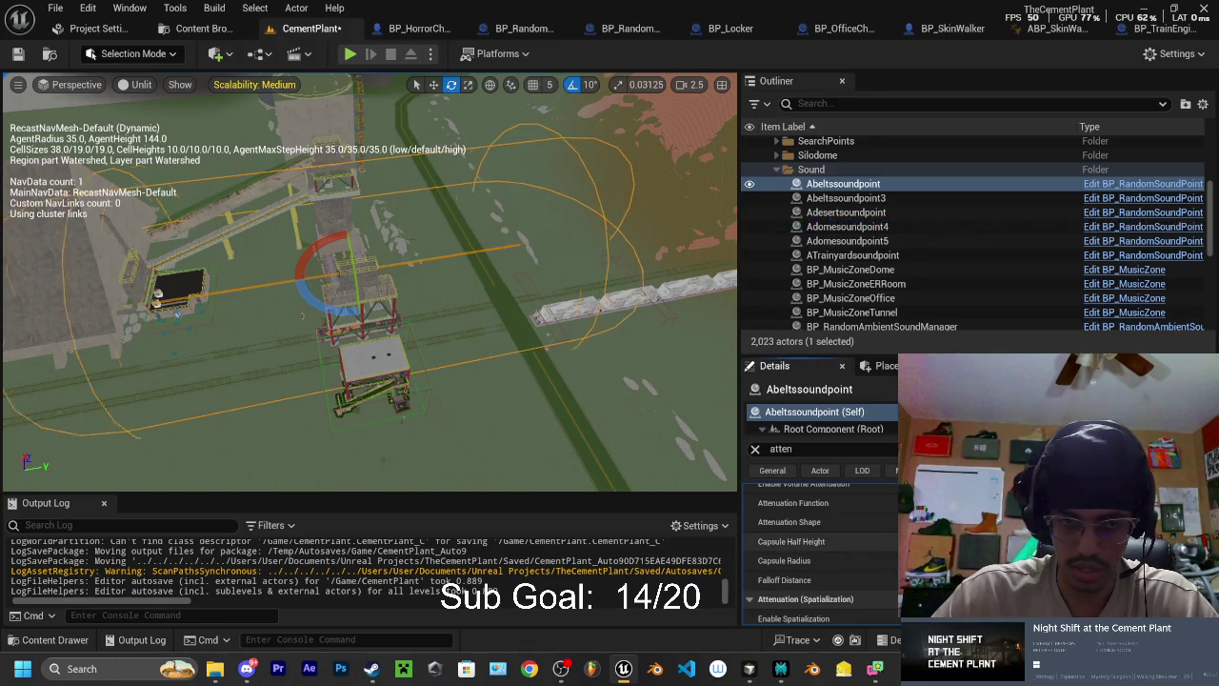
{"action": "left_click_drag", "start_coordinate": [575, 332], "coordinate": [704, 419]}
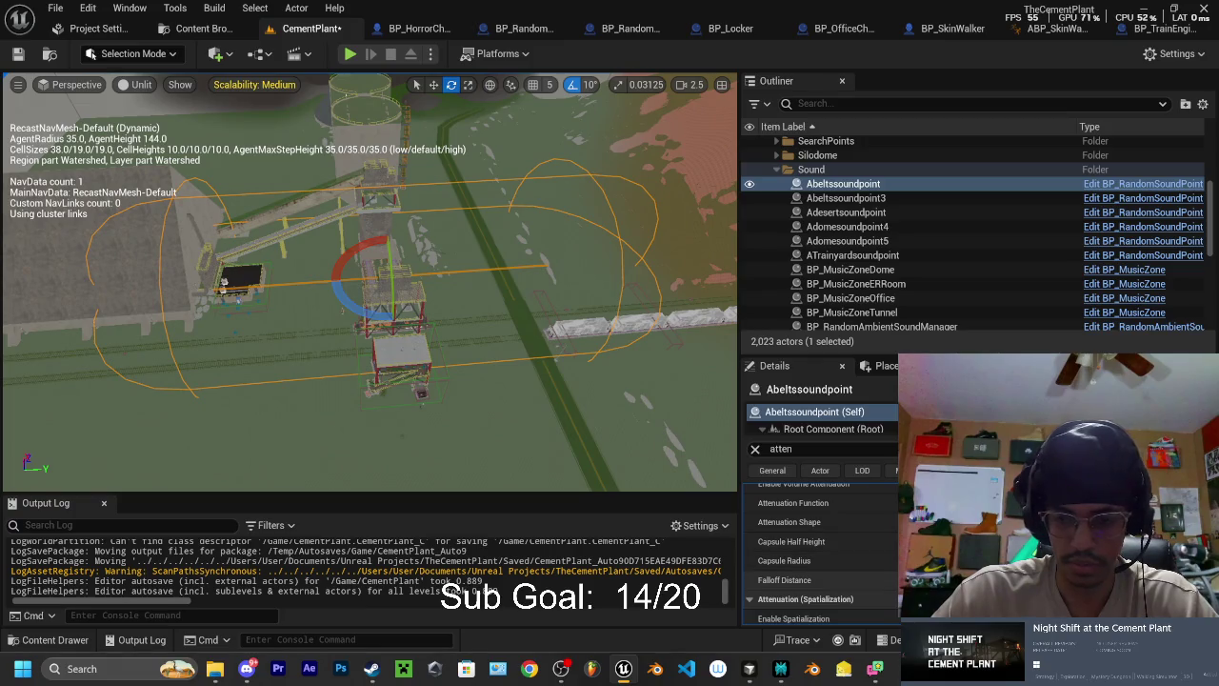
{"action": "left_click_drag", "start_coordinate": [571, 334], "coordinate": [476, 285]}
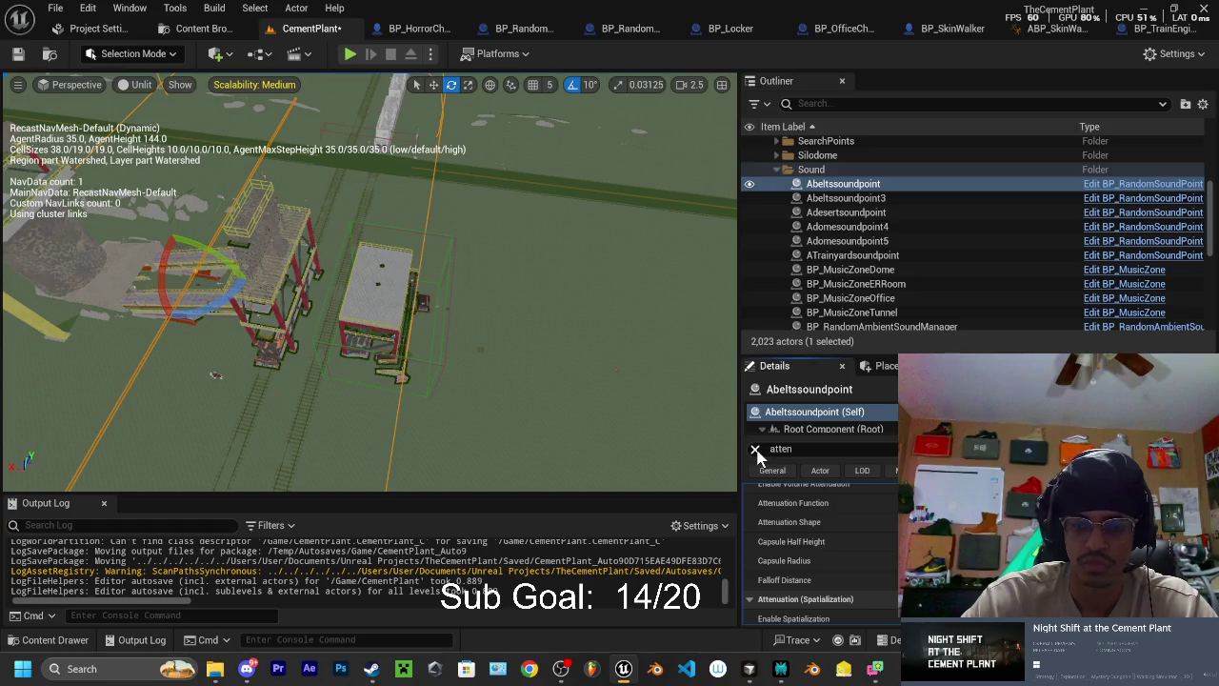
{"action": "scroll", "coordinate": [772, 533], "scroll_direction": "up", "scroll_amount": 4}
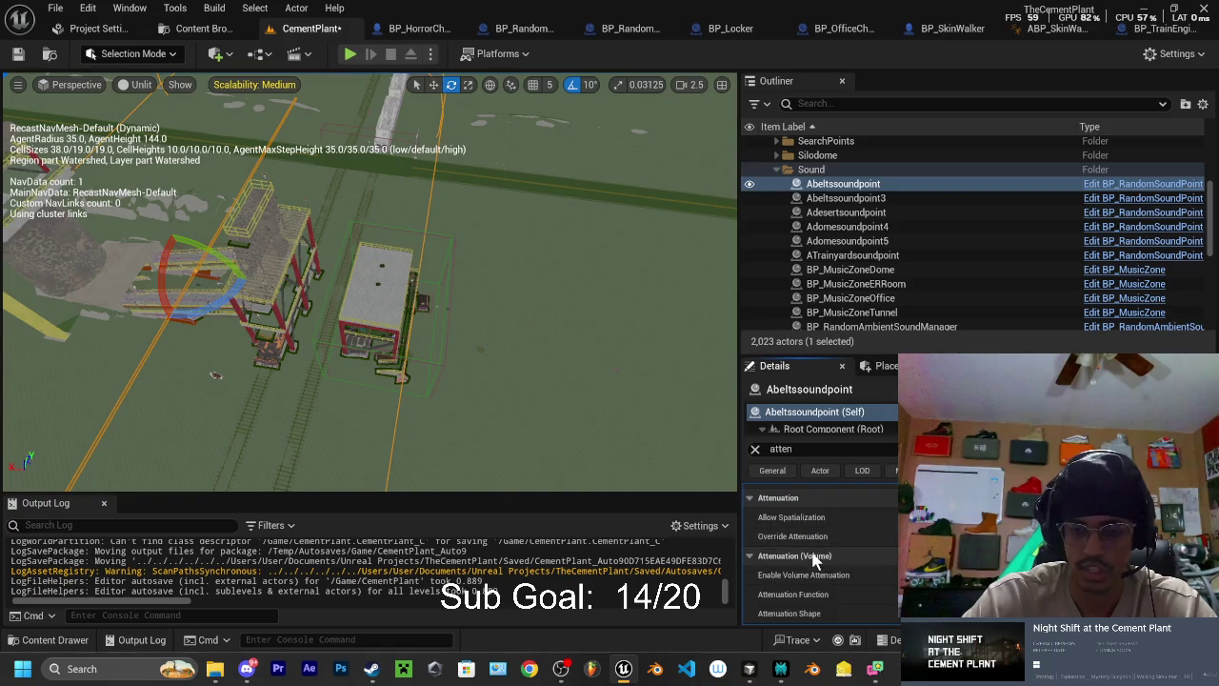
{"action": "scroll", "coordinate": [810, 537], "scroll_direction": "up", "scroll_amount": 2}
{"action": "scroll", "coordinate": [828, 576], "scroll_direction": "up", "scroll_amount": 5}
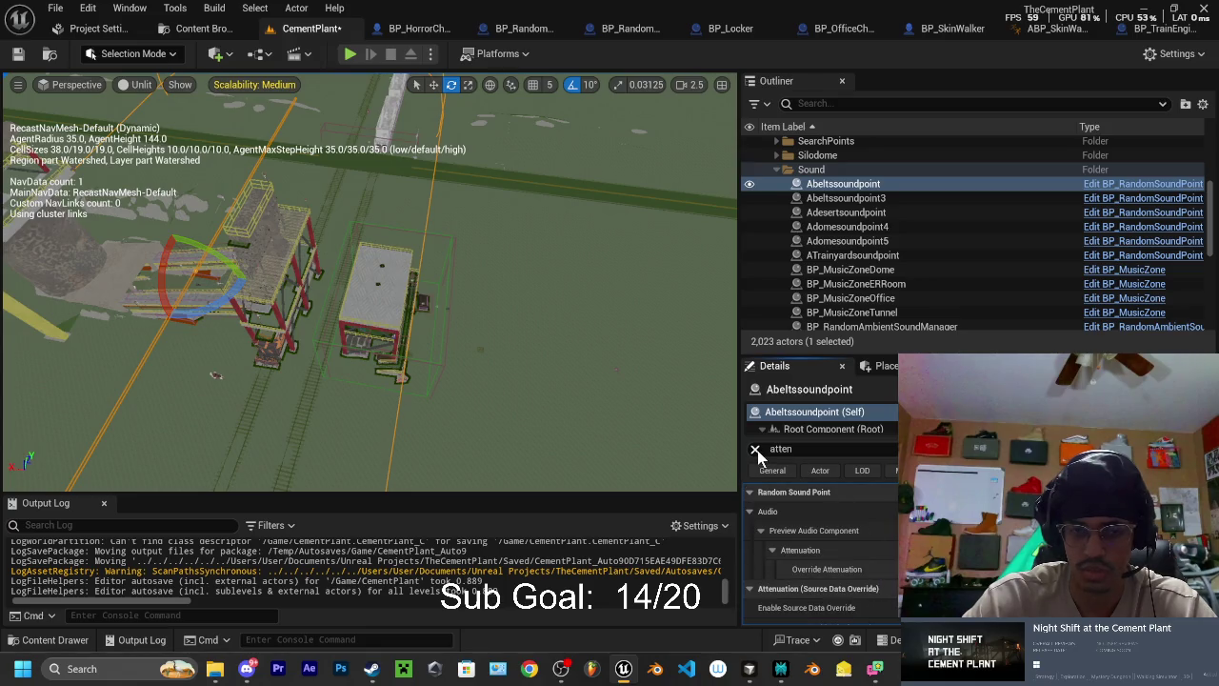
{"action": "left_click", "coordinate": [857, 212]}
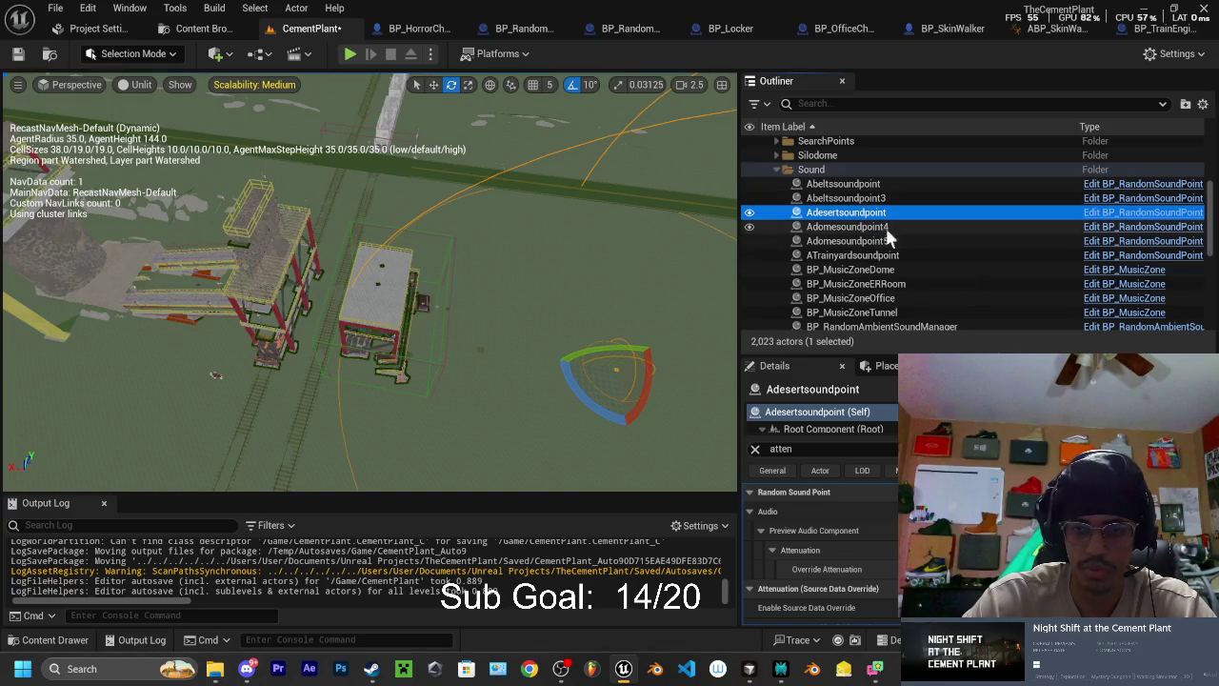
{"action": "left_click", "coordinate": [848, 227]}
{"action": "mouse_move", "coordinate": [454, 259]}
{"action": "left_mouse_down"}
{"action": "mouse_move", "coordinate": [317, 438]}
{"action": "mouse_move", "coordinate": [301, 324]}
{"action": "mouse_move", "coordinate": [395, 264]}
{"action": "mouse_move", "coordinate": [372, 286]}
{"action": "left_mouse_up"}
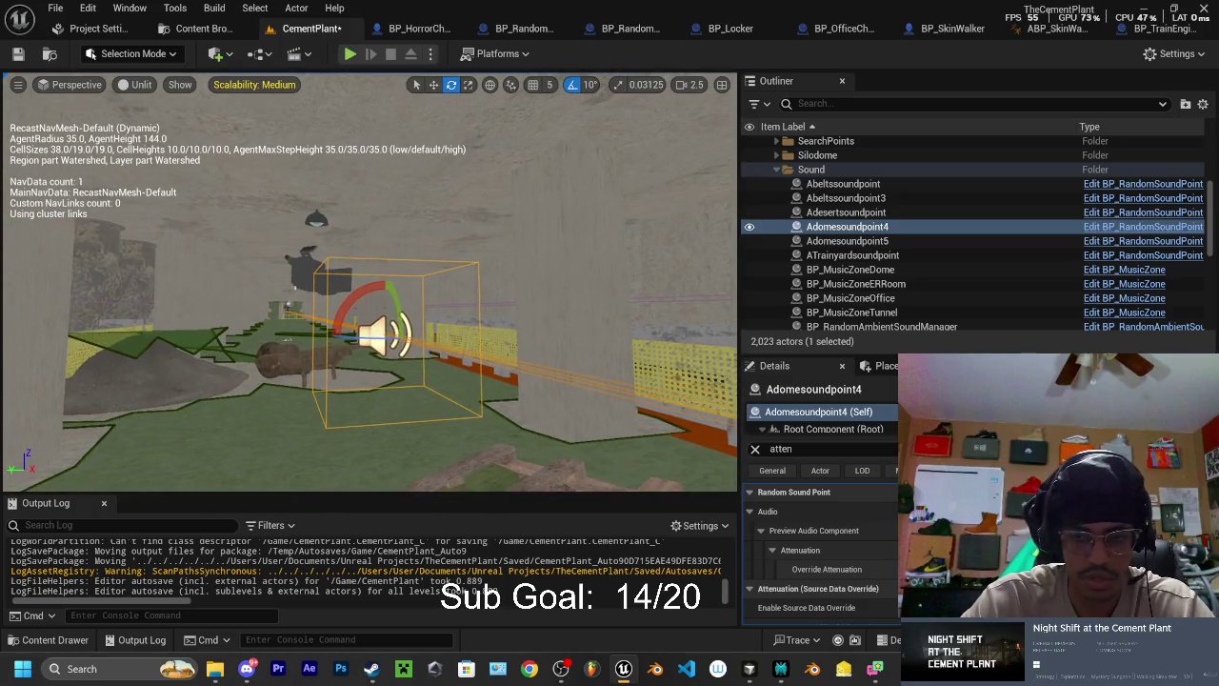
{"action": "scroll", "coordinate": [820, 552], "scroll_direction": "down", "scroll_amount": 5}
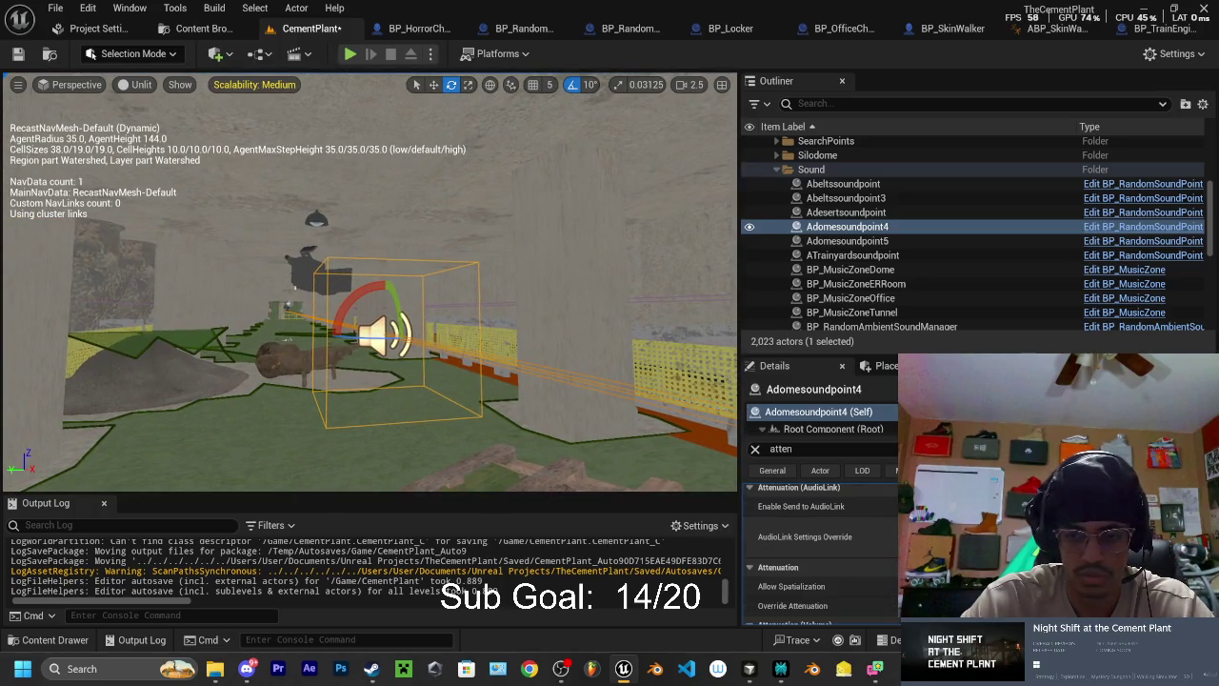
{"action": "scroll", "coordinate": [819, 553], "scroll_direction": "down", "scroll_amount": 5}
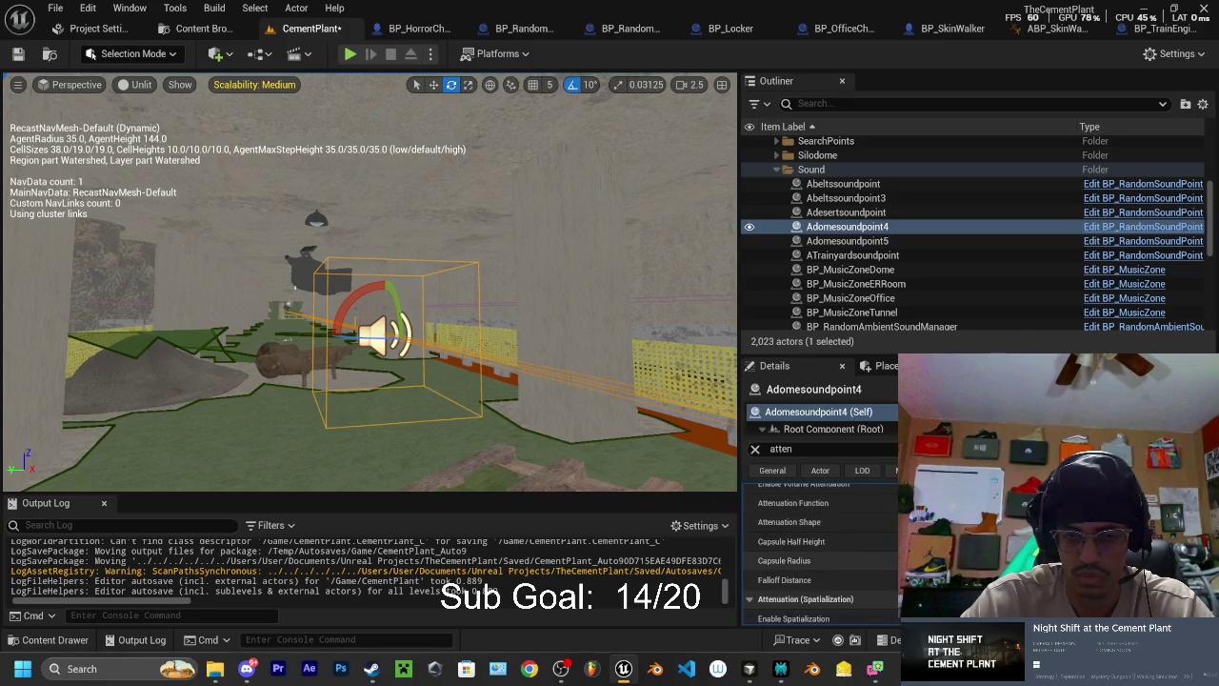
- Orbit around Adomesoundpoint4 and hide the navigation mesh debug display with P
{"action": "mouse_move", "coordinate": [371, 286]}
{"action": "left_mouse_down"}
{"action": "mouse_move", "coordinate": [476, 291]}
{"action": "mouse_move", "coordinate": [391, 276]}
{"action": "mouse_move", "coordinate": [353, 316]}
{"action": "left_mouse_up"}
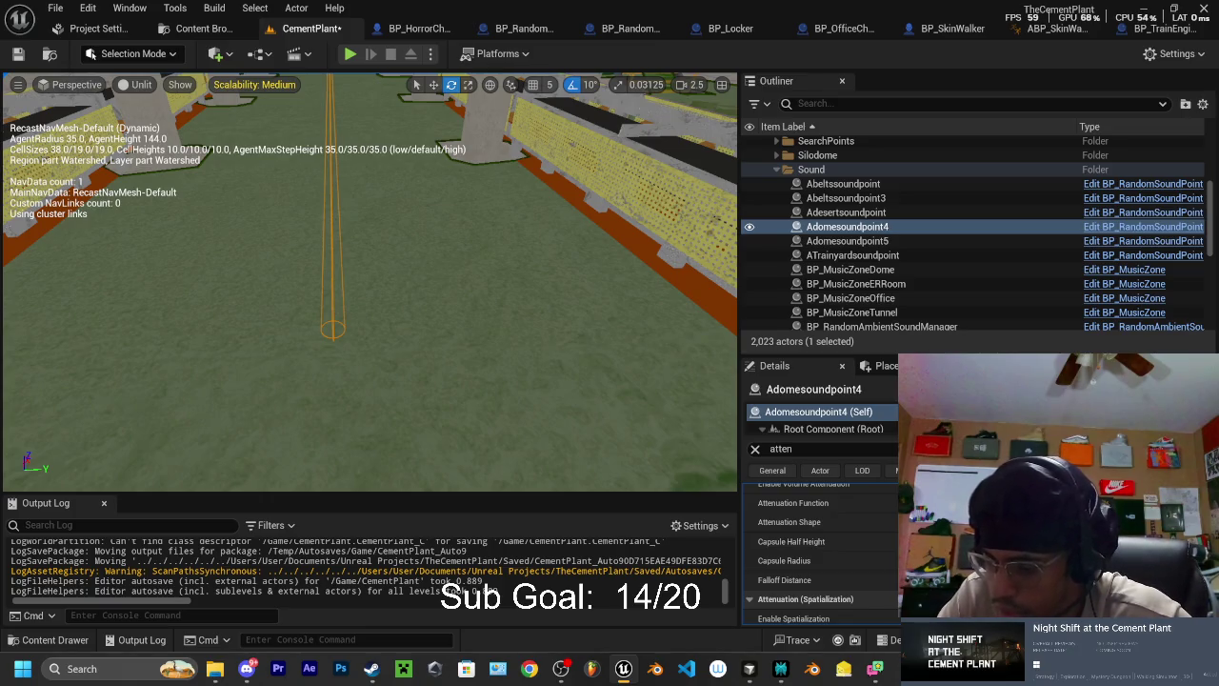
{"action": "key", "text": "p"}
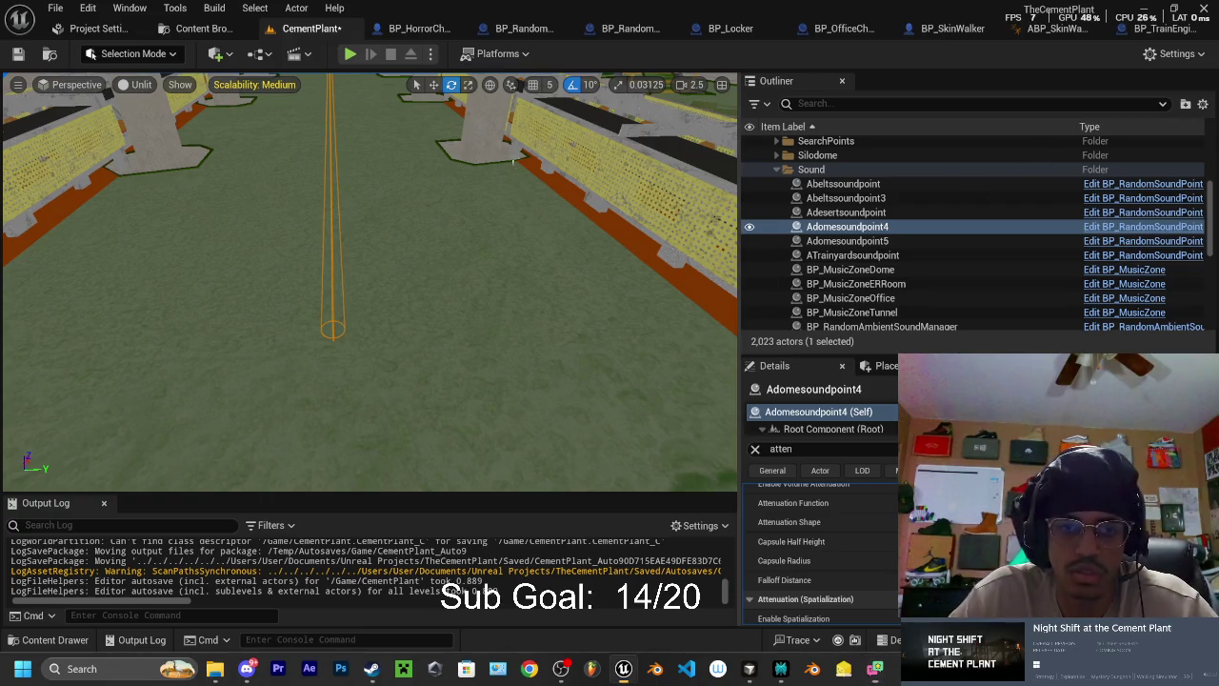
- Frame Adomesoundpoint4, zoom out, and briefly check the TheCementPlant project folder
{"action": "double_click", "coordinate": [752, 228]}
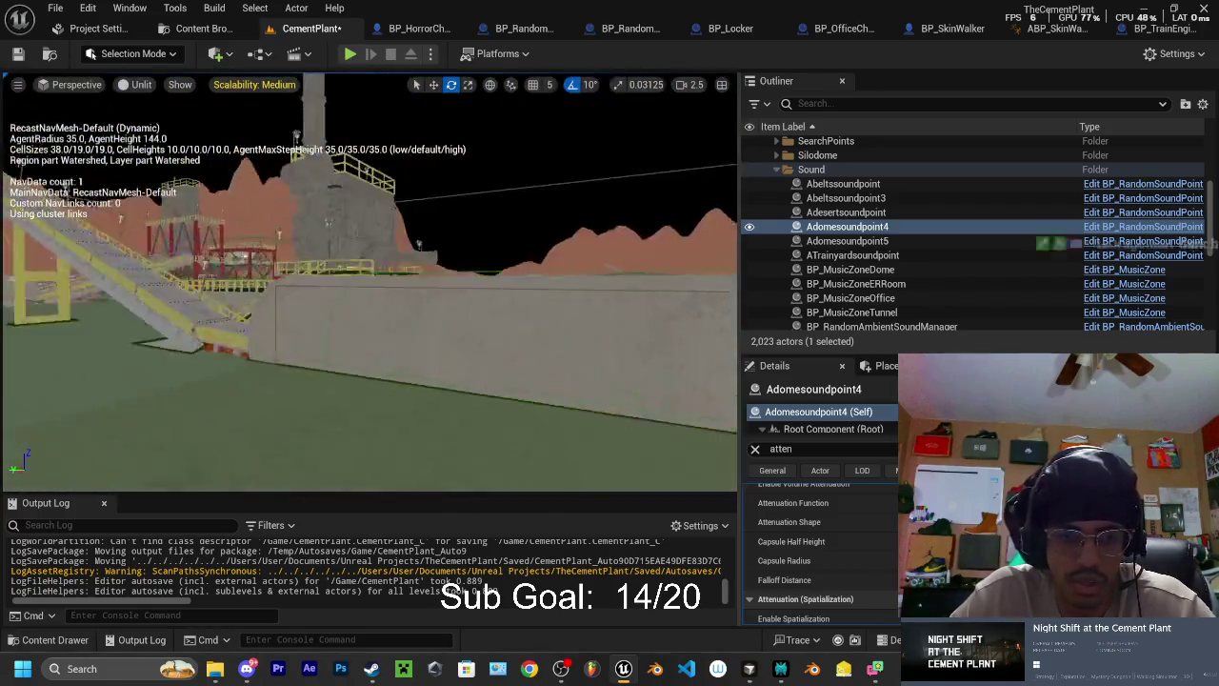
{"action": "scroll", "coordinate": [672, 393], "scroll_direction": "down", "scroll_amount": 10}
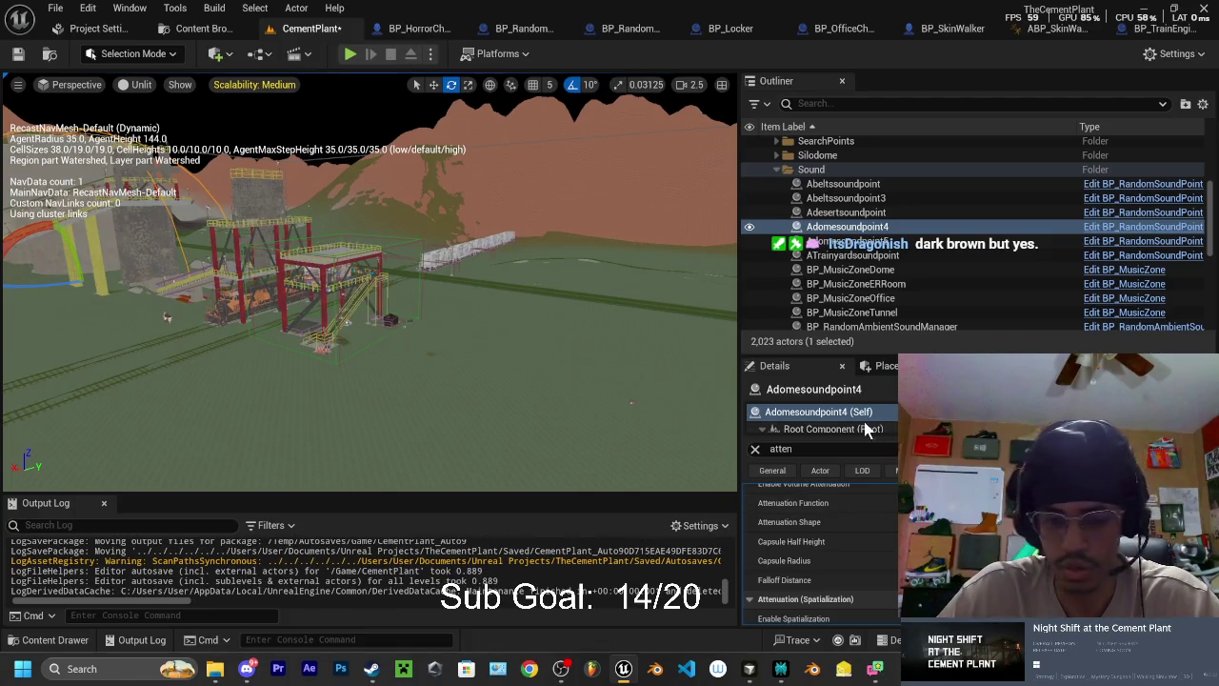
{"action": "left_click", "coordinate": [215, 667]}
{"action": "left_click", "coordinate": [1153, 15]}
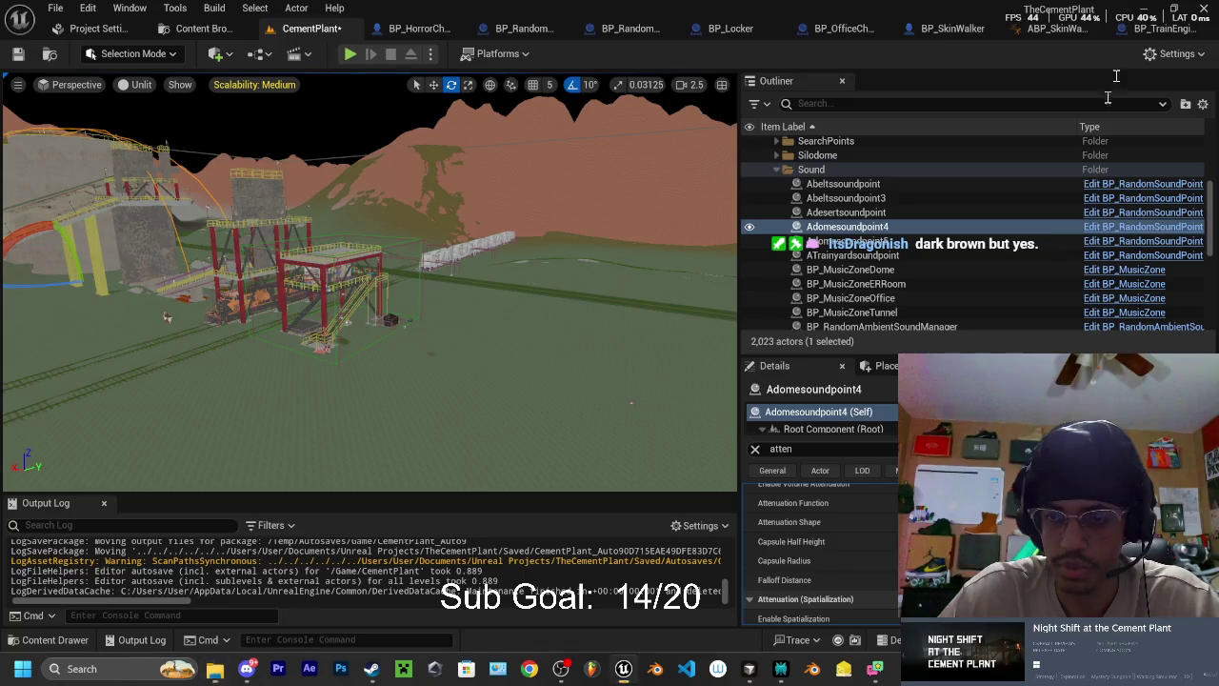
- Save the CementPlant level with Save Selected
{"action": "key", "text": "ctrl+s"}
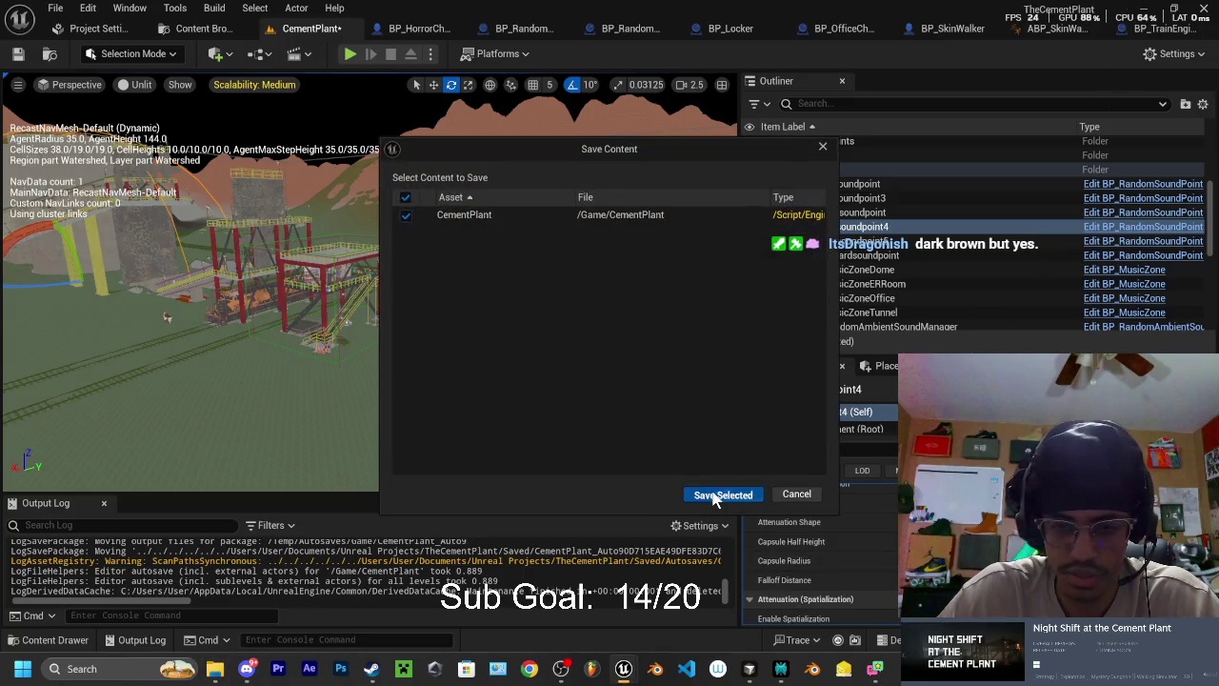
{"action": "left_click", "coordinate": [717, 488]}
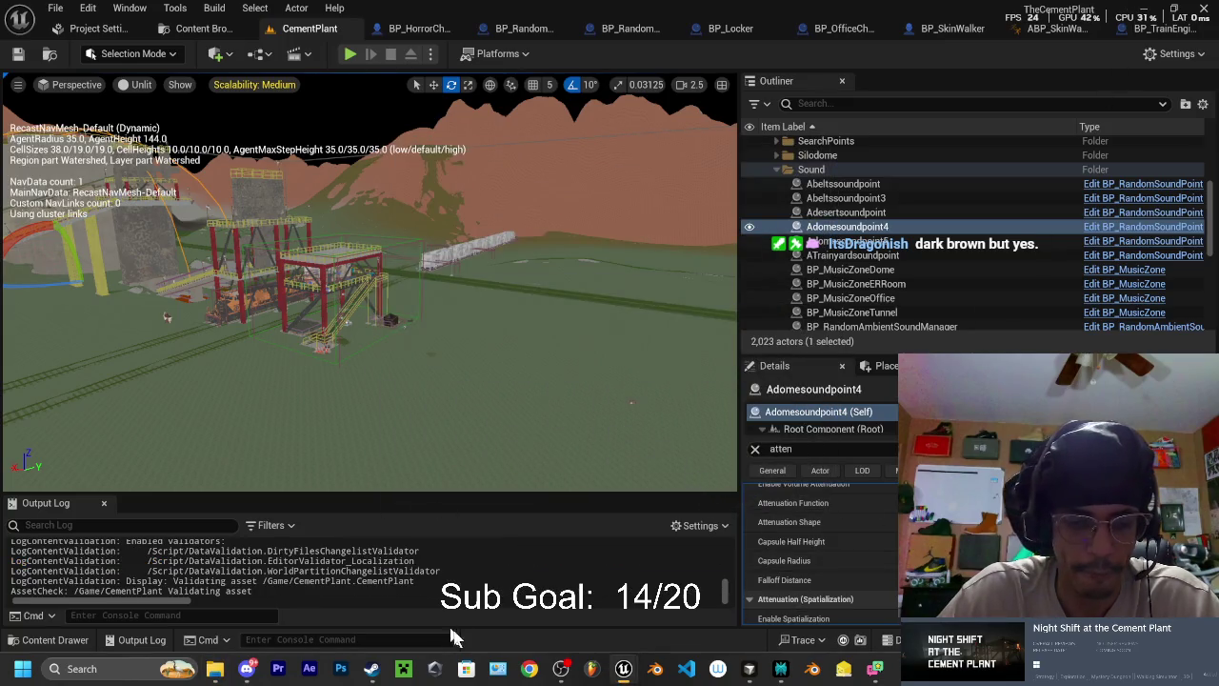
{"action": "scroll", "coordinate": [920, 262], "scroll_direction": "down", "scroll_amount": 1}
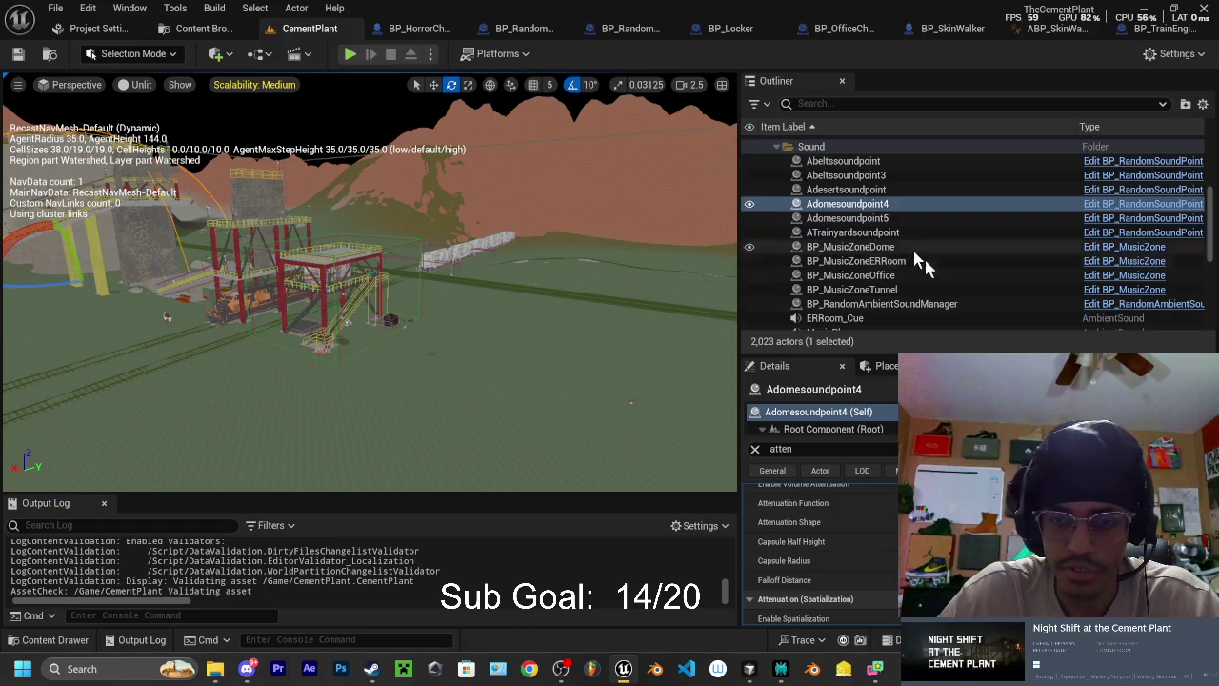
- Select BP_RandomAmbientSoundManager, clear the Details filter, and add an Index [2] Sound Points entry
{"action": "left_click", "coordinate": [909, 303]}
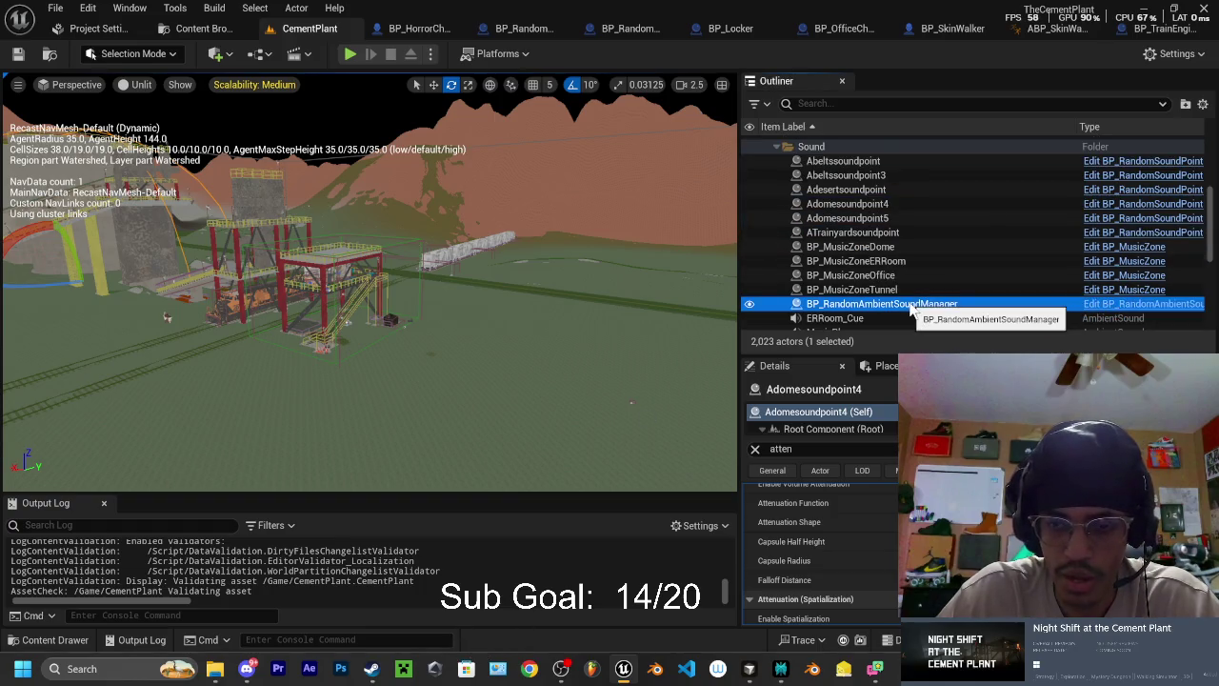
{"action": "left_click", "coordinate": [755, 449]}
{"action": "scroll", "coordinate": [862, 539], "scroll_direction": "down", "scroll_amount": 4}
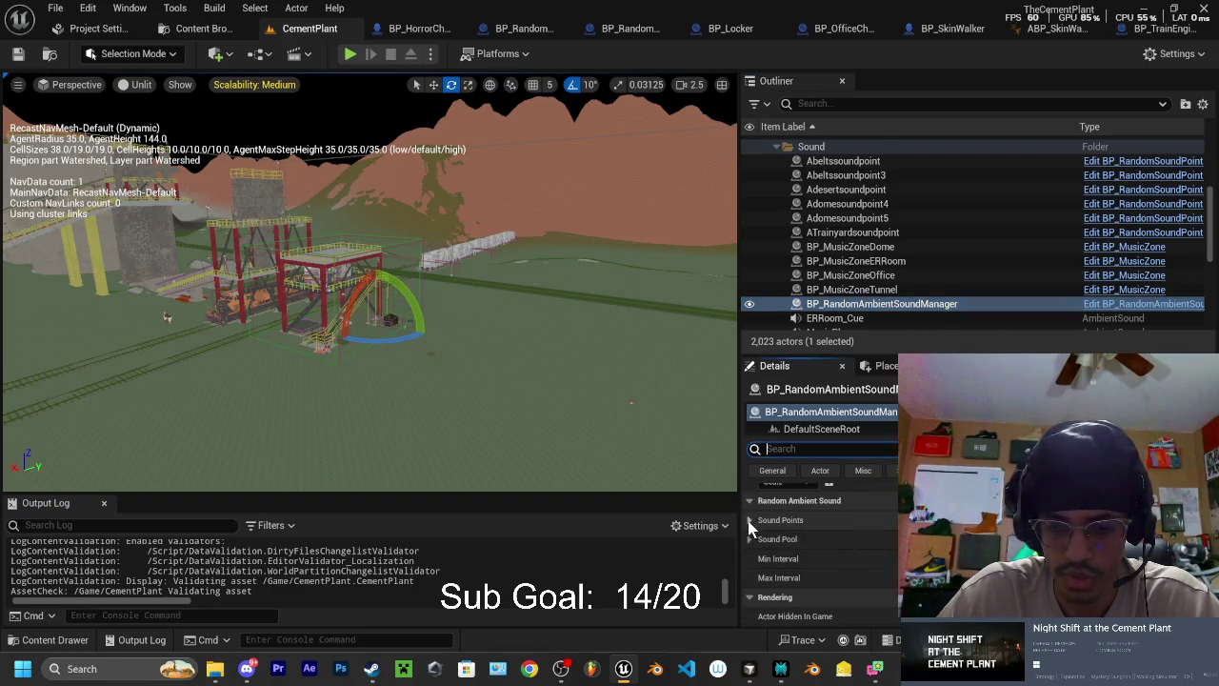
{"action": "left_click", "coordinate": [750, 521]}
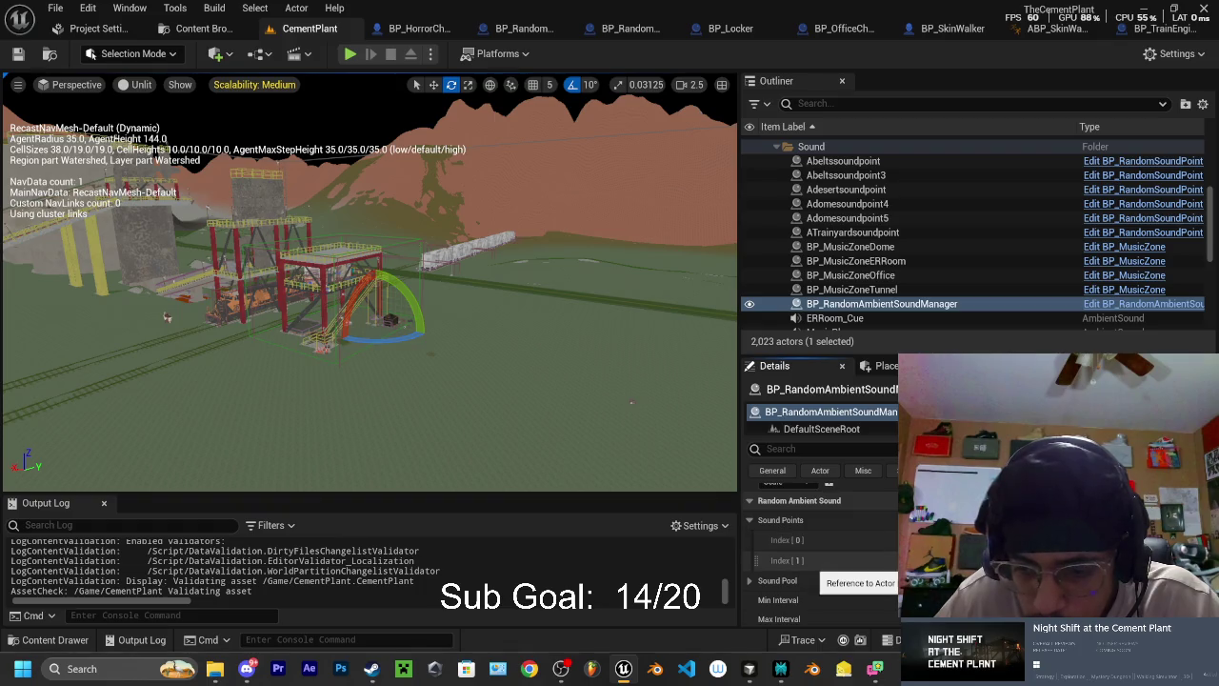
{"action": "left_click", "coordinate": [1124, 521]}
{"action": "left_click", "coordinate": [1048, 581]}
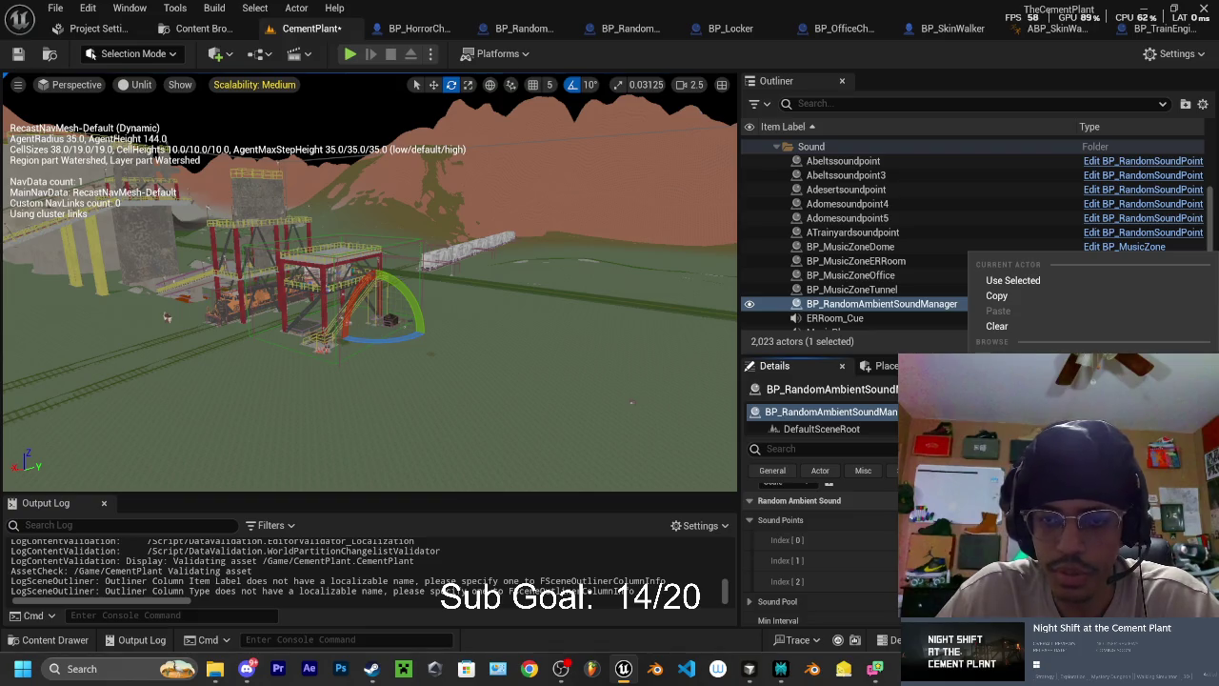
{"action": "left_click", "coordinate": [848, 175]}
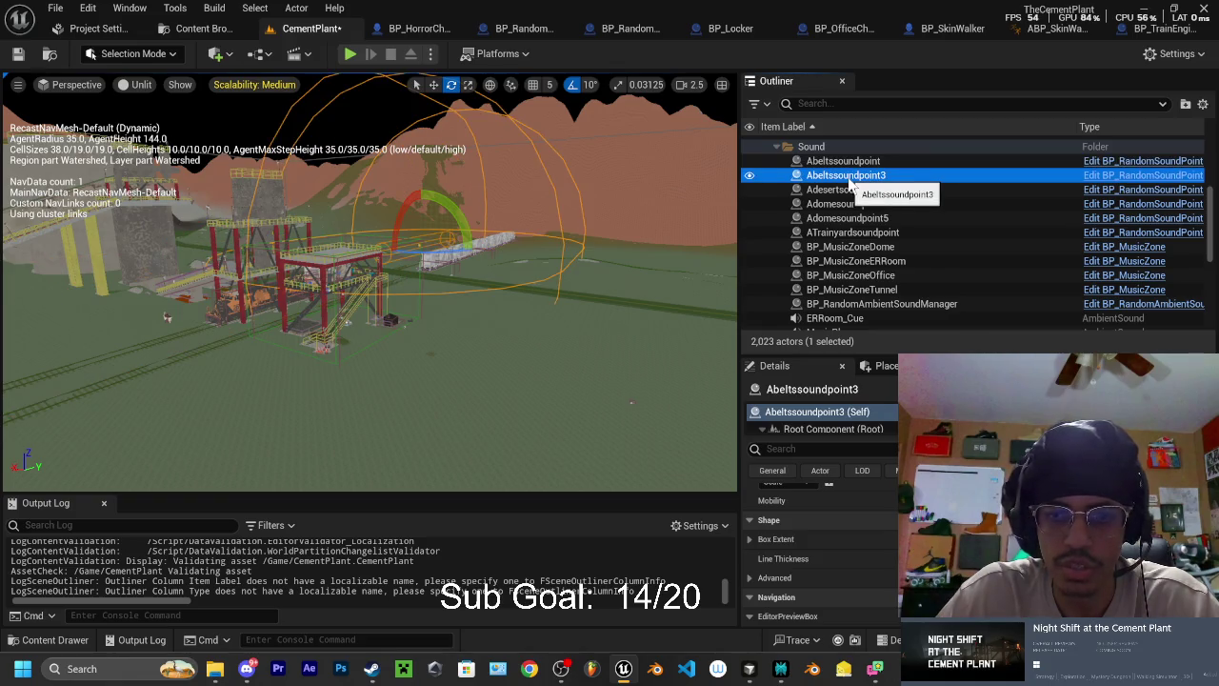
- Rename Abeltssoundpoint3 to AYardSoundPoint and Adomesoundpoint4 to Adomesoundpoint
{"action": "left_click", "coordinate": [850, 179]}
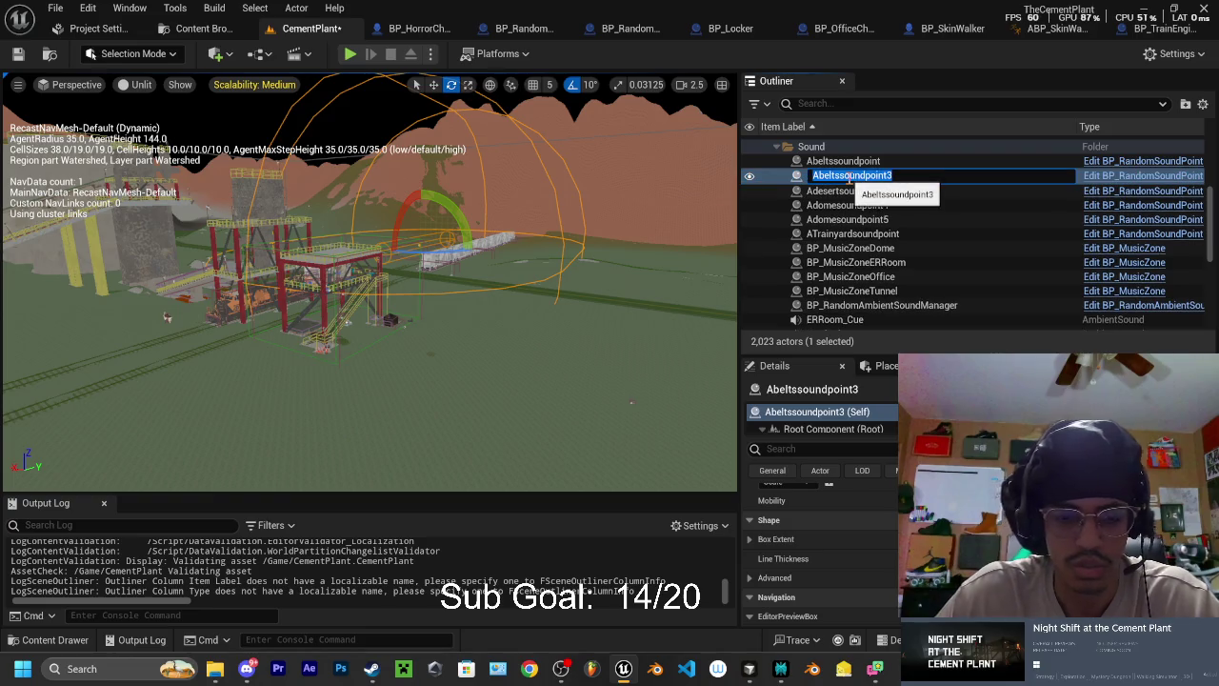
{"action": "type", "text": "Ay"}
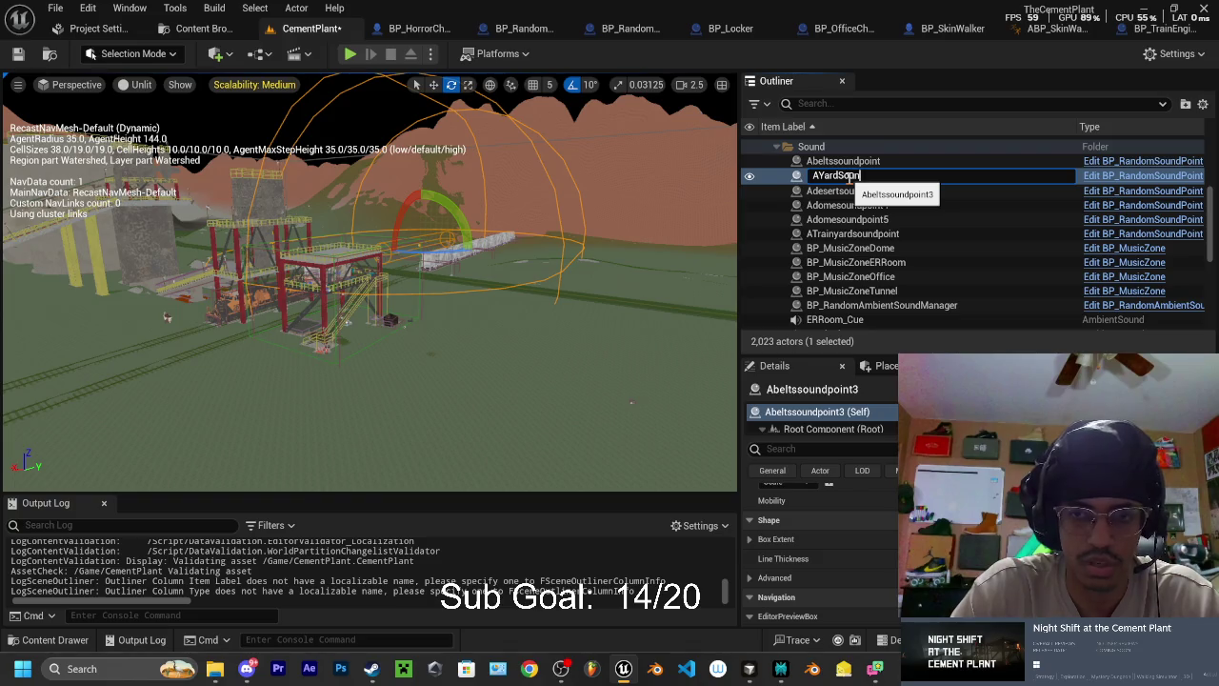
{"action": "left_click", "coordinate": [862, 191]}
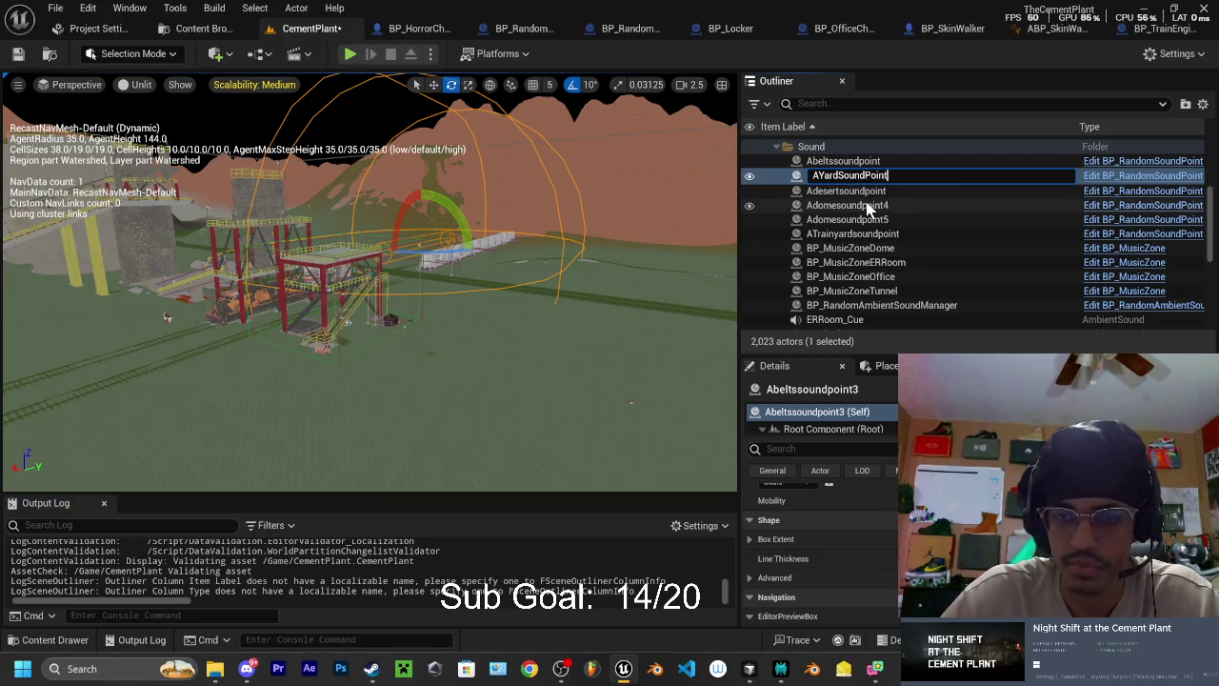
{"action": "left_click", "coordinate": [870, 191]}
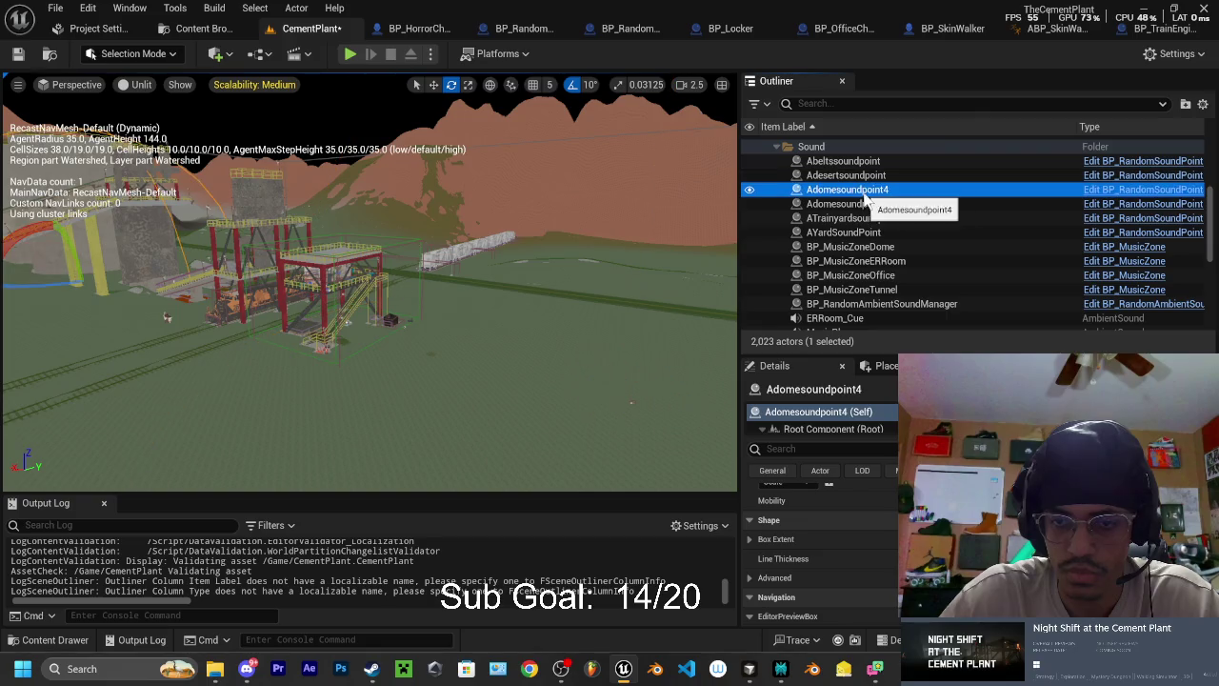
{"action": "key", "text": "F2"}
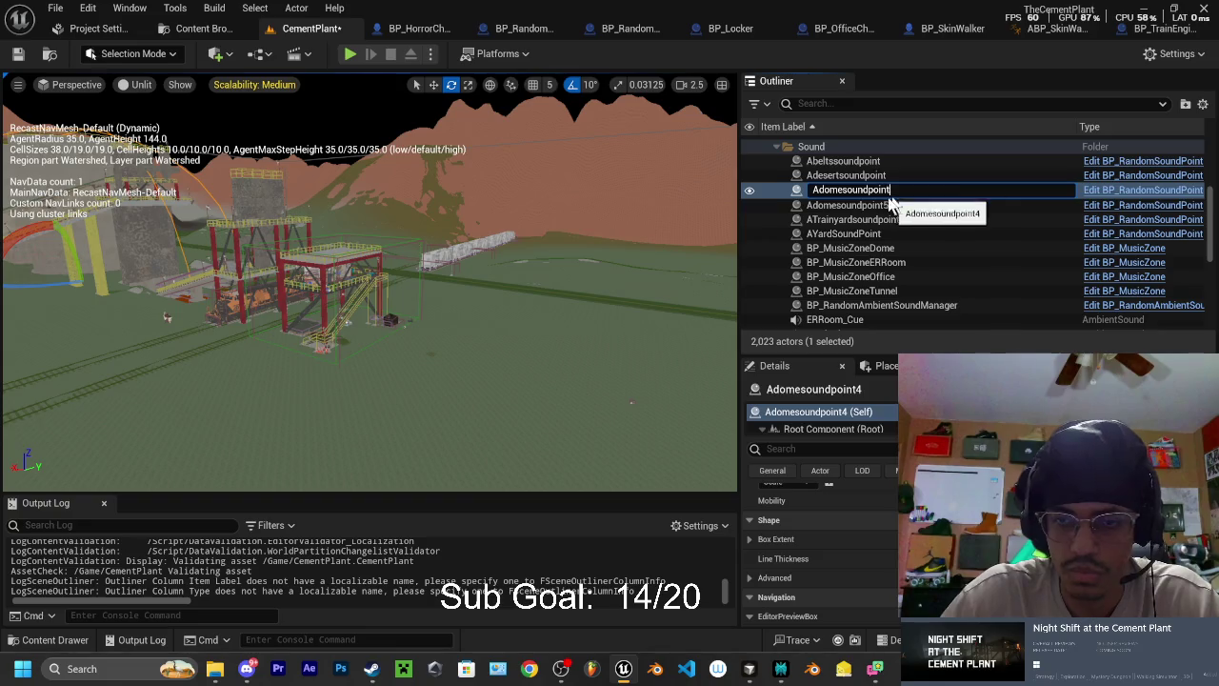
{"action": "left_click", "coordinate": [900, 204]}
- Rename Adomesoundpoint5 to Arailssoundpoint by replacing 'dome' with 'rails'
{"action": "key", "text": "F2"}
{"action": "left_click", "coordinate": [900, 204]}
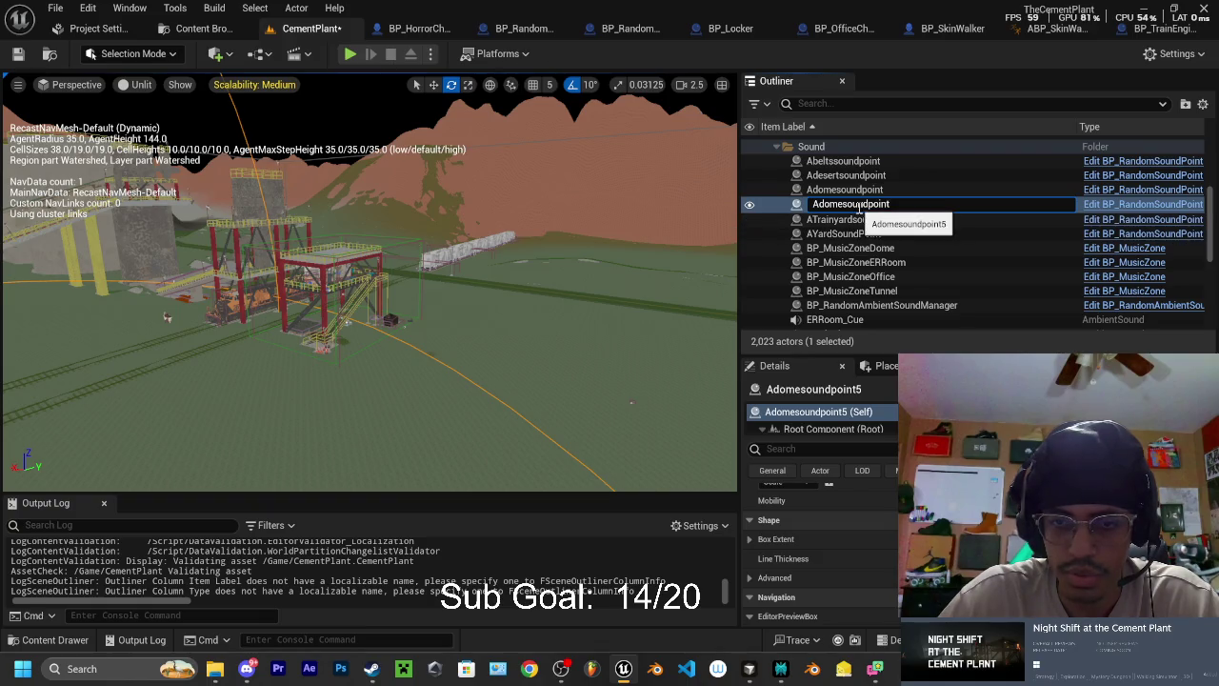
{"action": "left_click", "coordinate": [842, 204]}
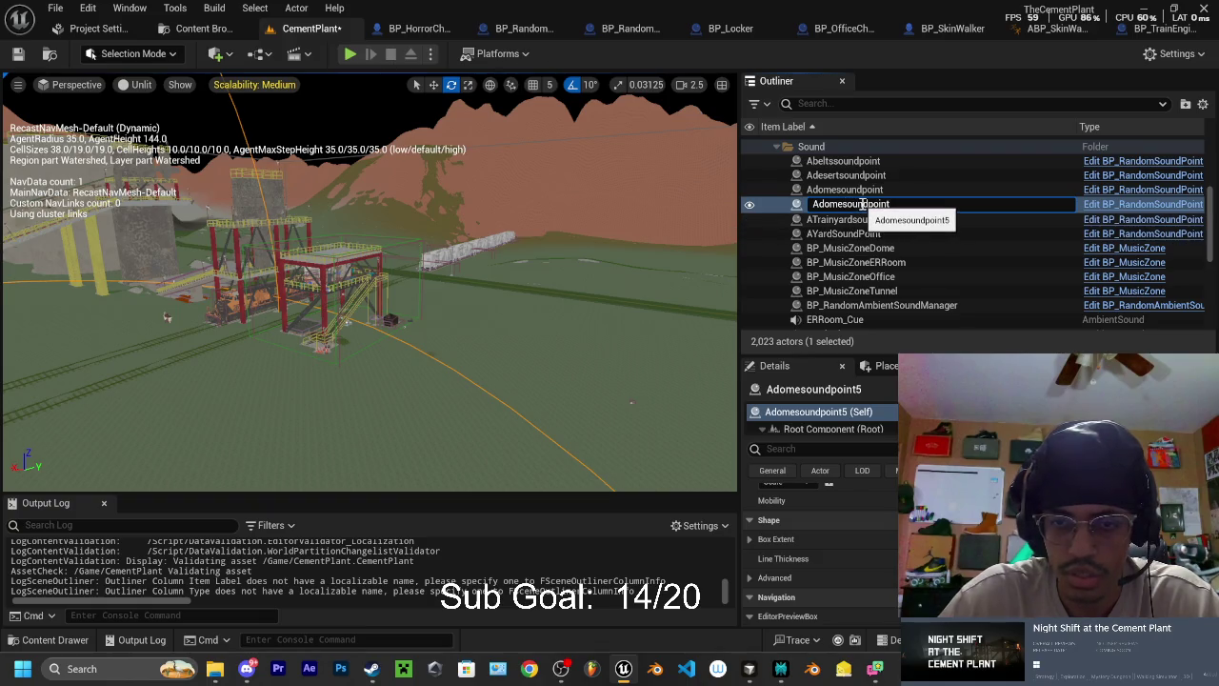
{"action": "key", "text": "BackSpace"}
{"action": "key", "text": "BackSpace"}
{"action": "key", "text": "BackSpace"}
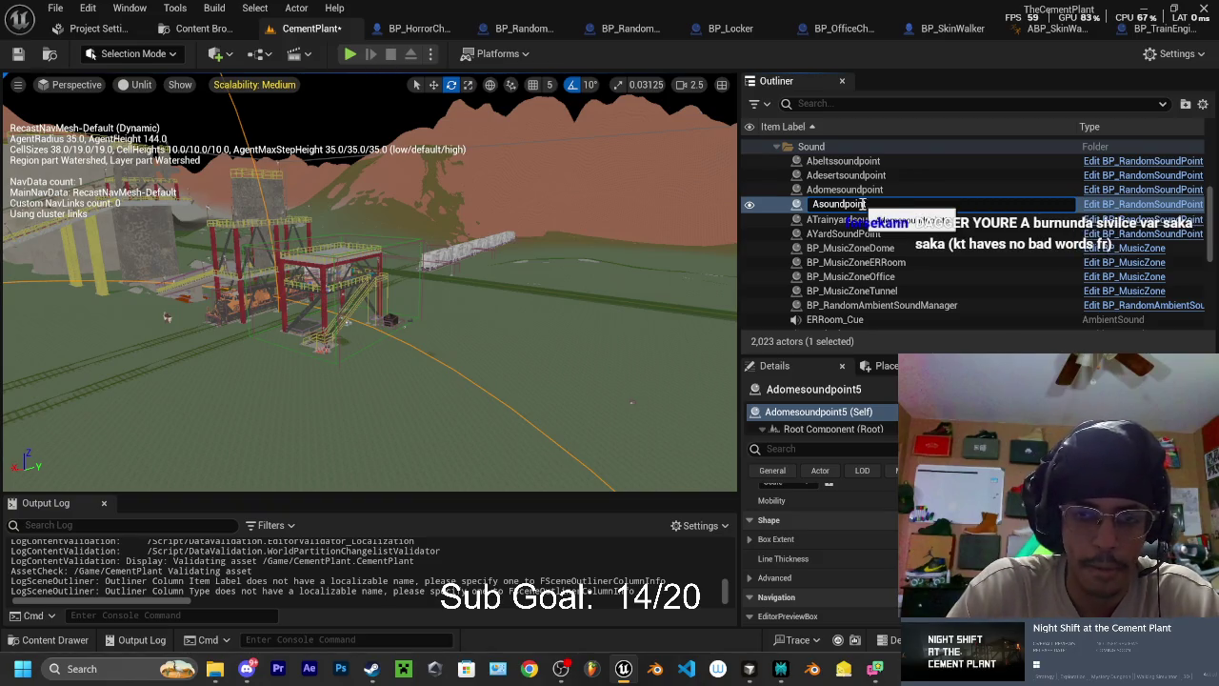
{"action": "type", "text": "rails"}
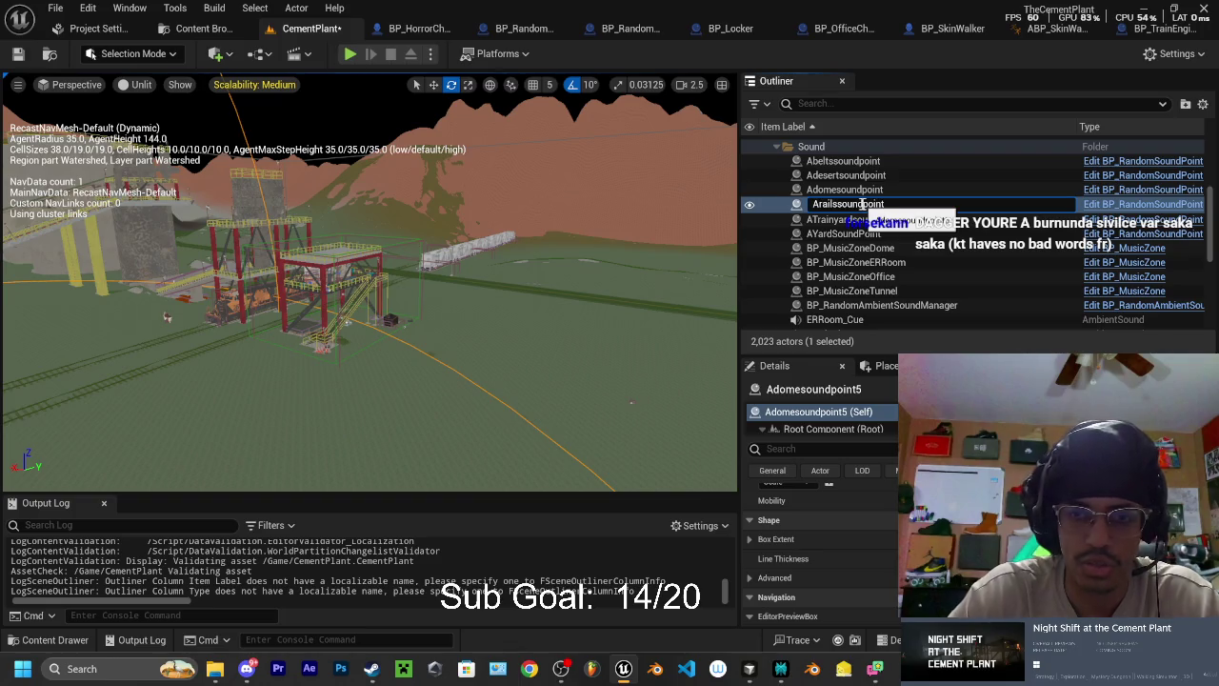
{"action": "key", "text": "Return"}
{"action": "left_click", "coordinate": [845, 219]}
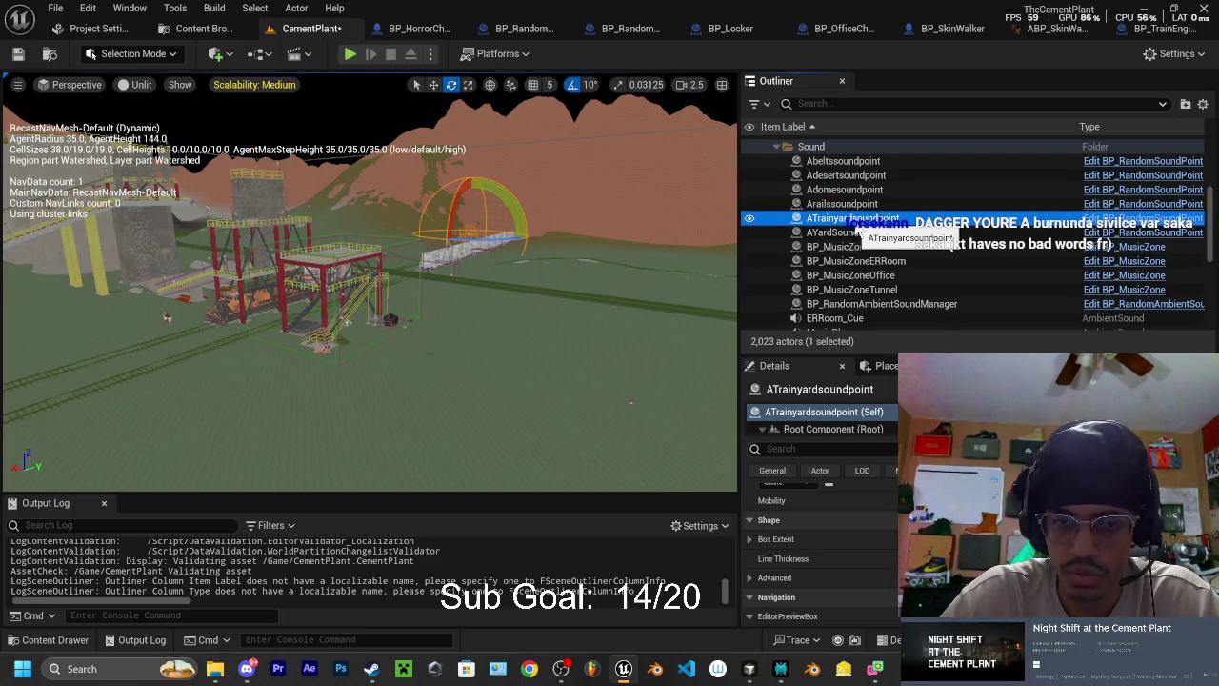
- Frame ATrainyardsoundpoint in the yard and delete it, leaving 2,022 actors
{"action": "double_click", "coordinate": [845, 226]}
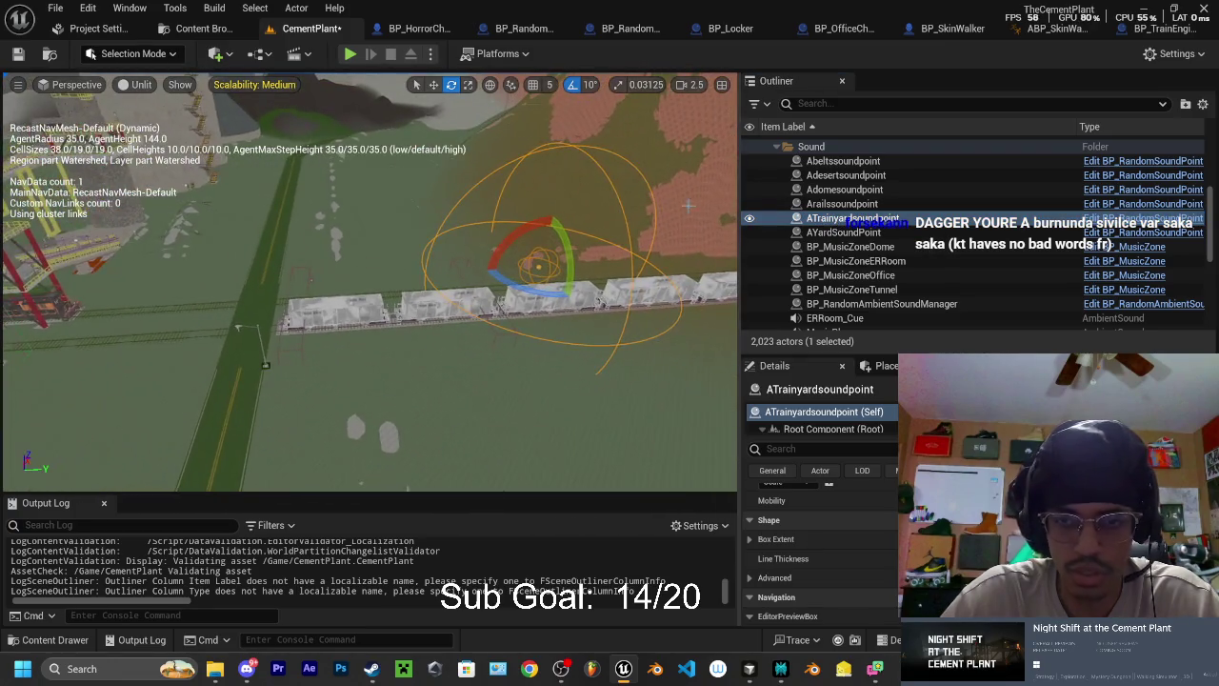
{"action": "scroll", "coordinate": [857, 234], "scroll_direction": "up", "scroll_amount": 1}
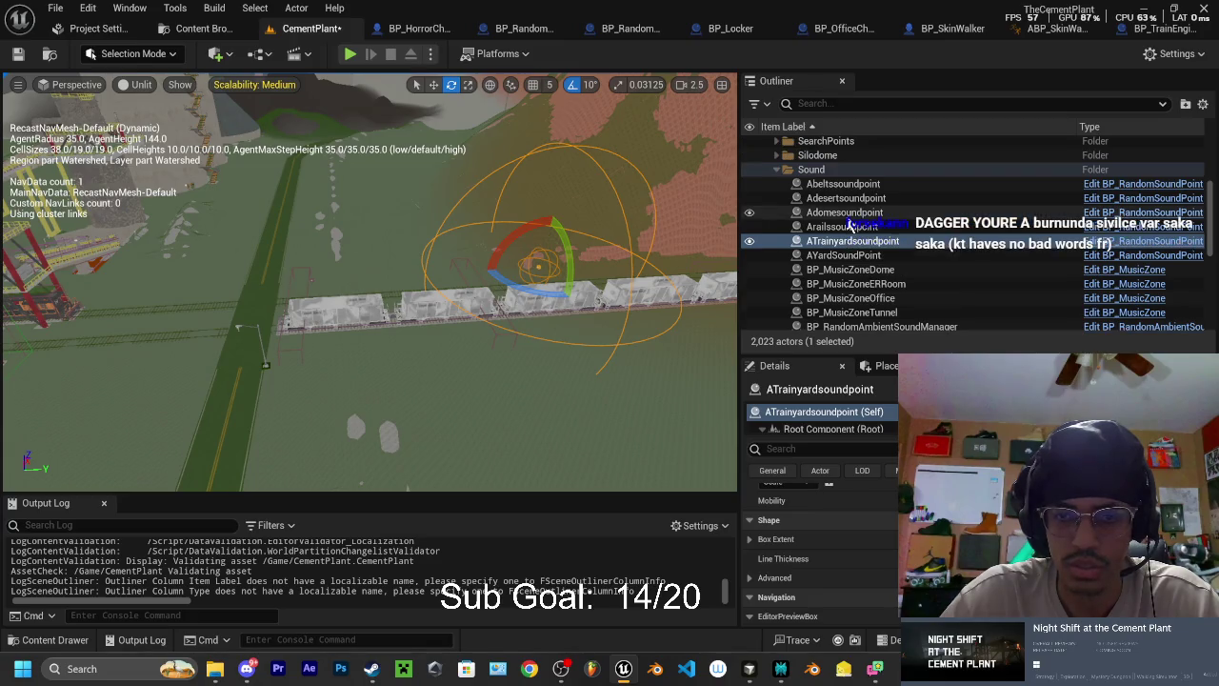
{"action": "left_click", "coordinate": [853, 241]}
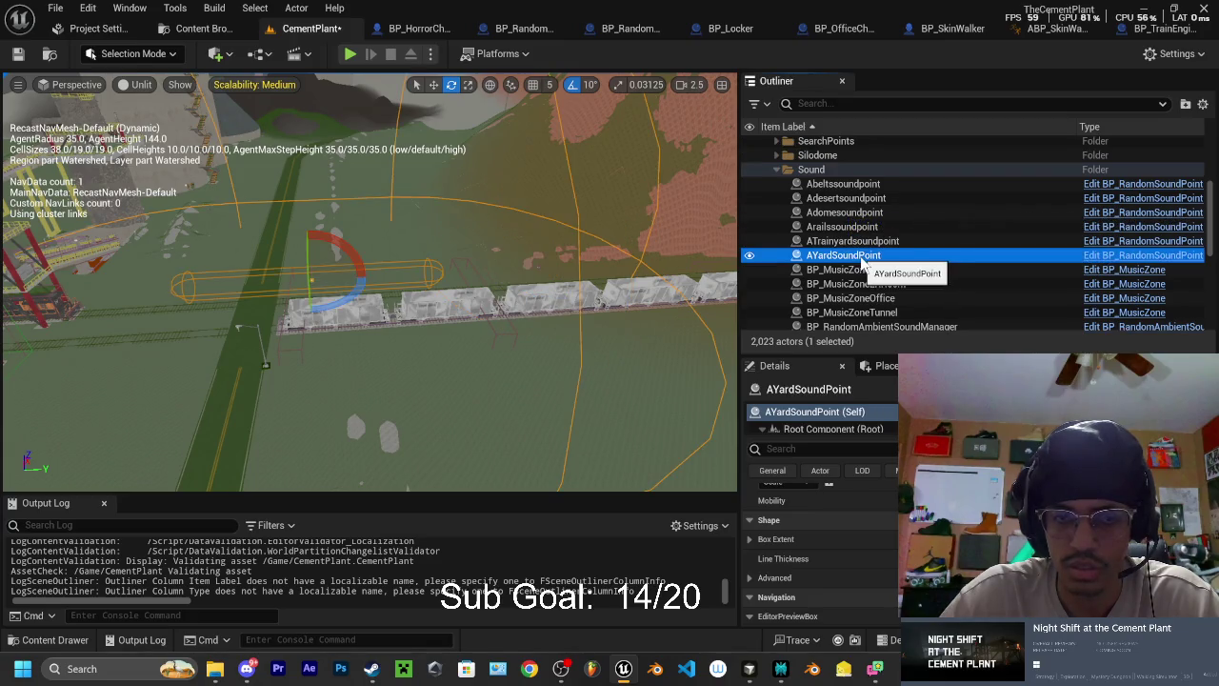
{"action": "left_click", "coordinate": [853, 256]}
{"action": "left_click", "coordinate": [854, 244]}
{"action": "mouse_move", "coordinate": [534, 285]}
{"action": "left_mouse_down"}
{"action": "mouse_move", "coordinate": [534, 247]}
{"action": "mouse_move", "coordinate": [534, 286]}
{"action": "left_mouse_up"}
{"action": "left_click_drag", "start_coordinate": [615, 162], "coordinate": [615, 161]}
{"action": "key", "text": "Delete"}
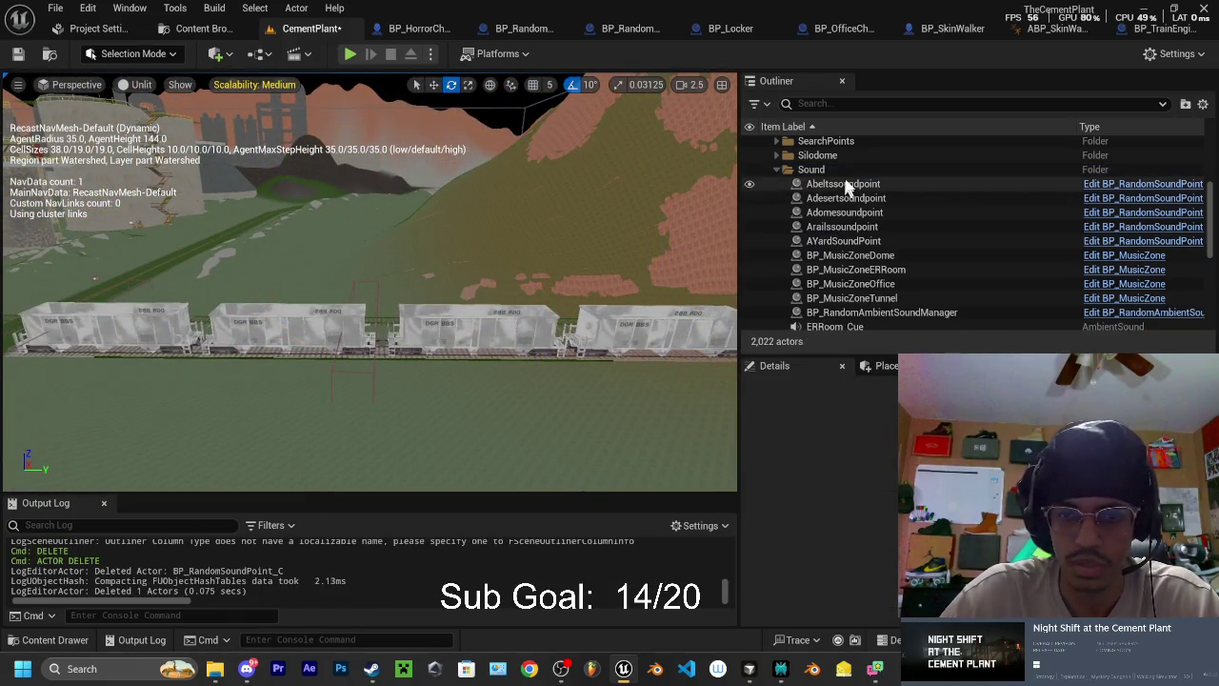
{"action": "double_click", "coordinate": [843, 184]}
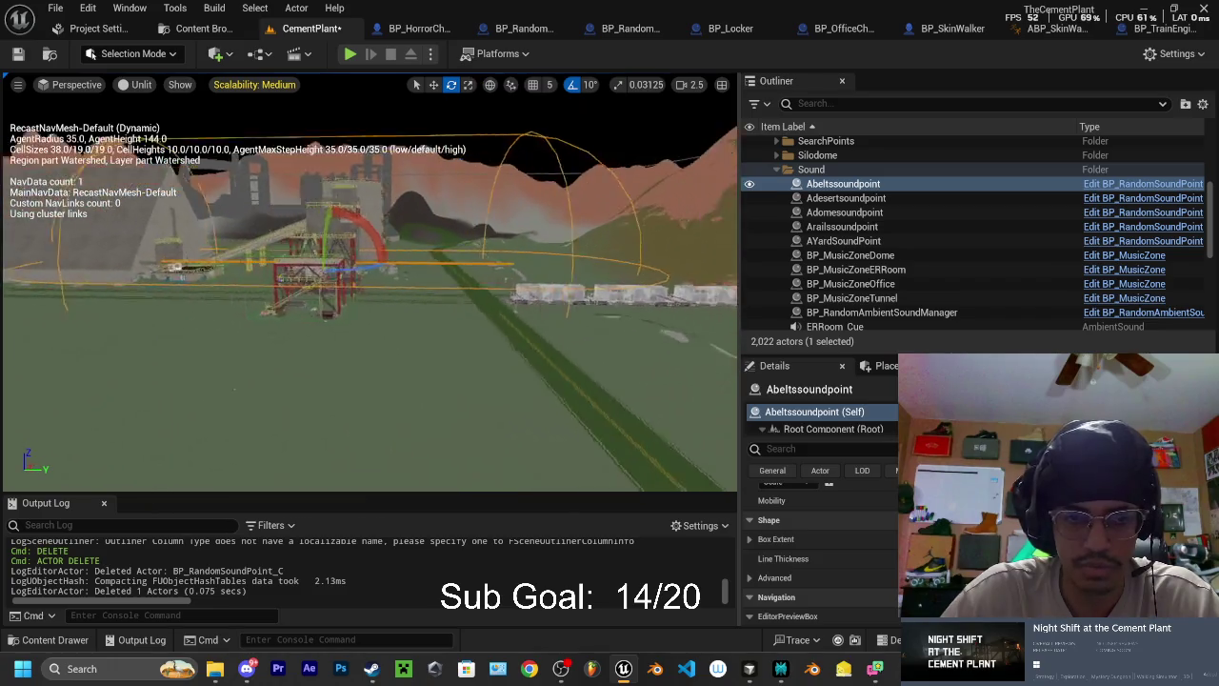
- Select and frame Adesertsoundpoint, Adomesoundpoint, Arailssoundpoint and AYardSoundPoint in turn
{"action": "left_click", "coordinate": [866, 198]}
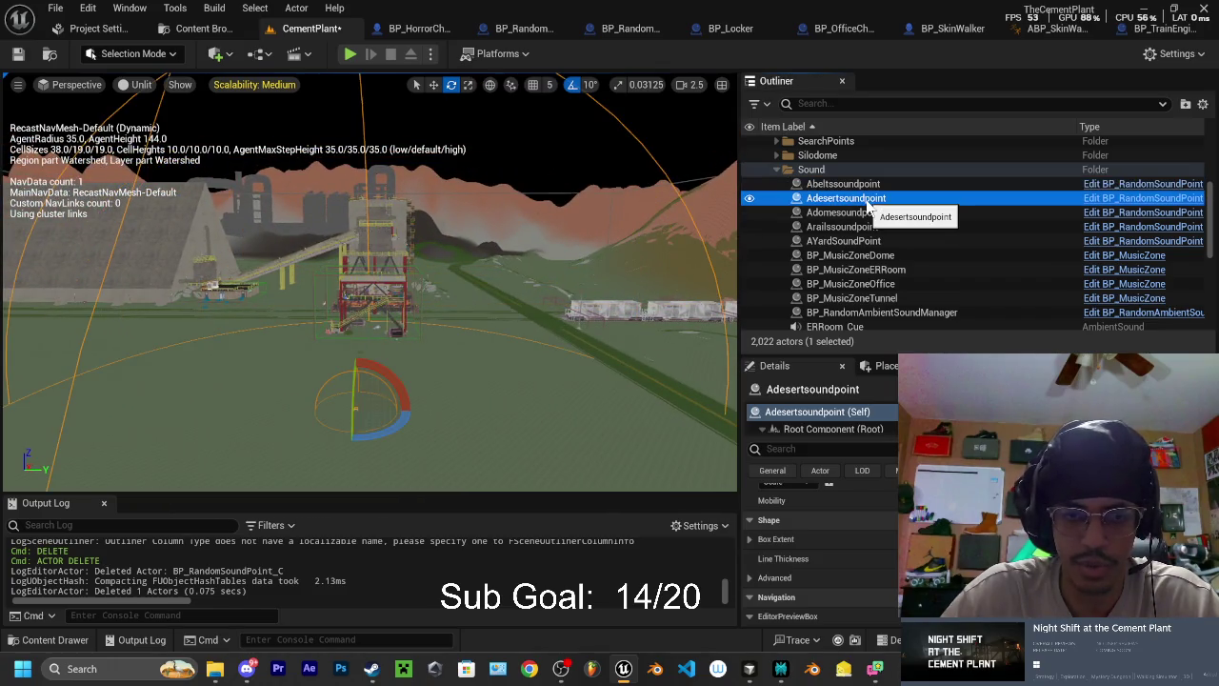
{"action": "double_click", "coordinate": [868, 213]}
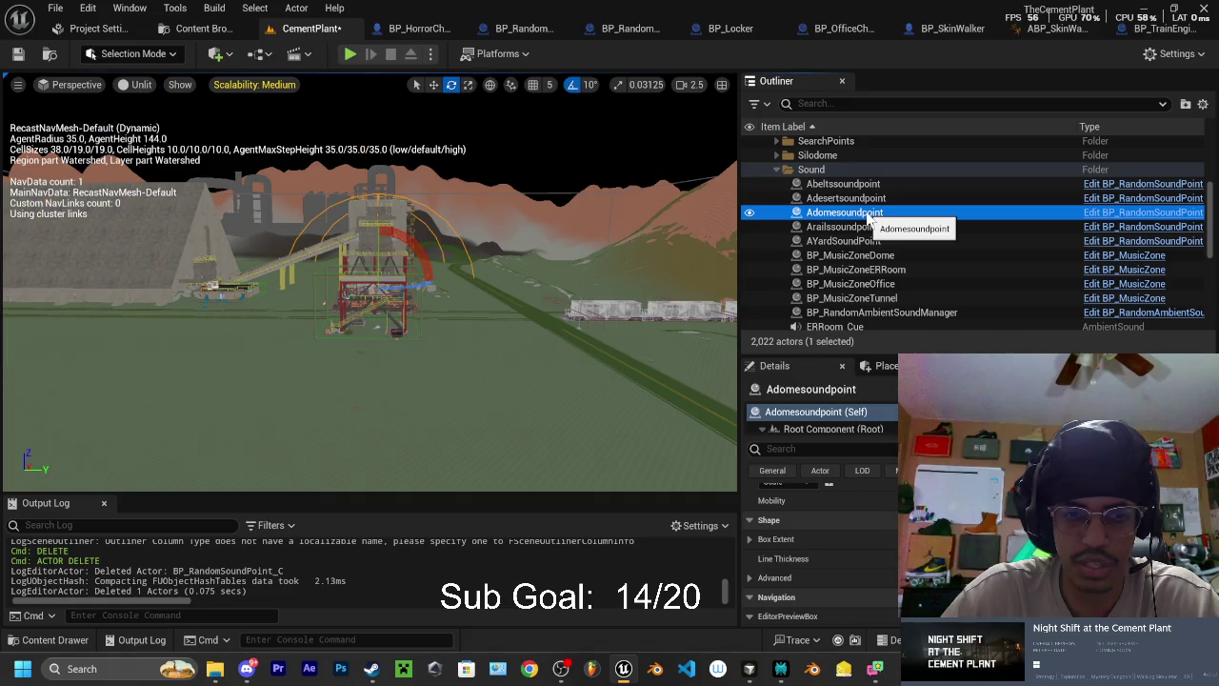
{"action": "double_click", "coordinate": [862, 227]}
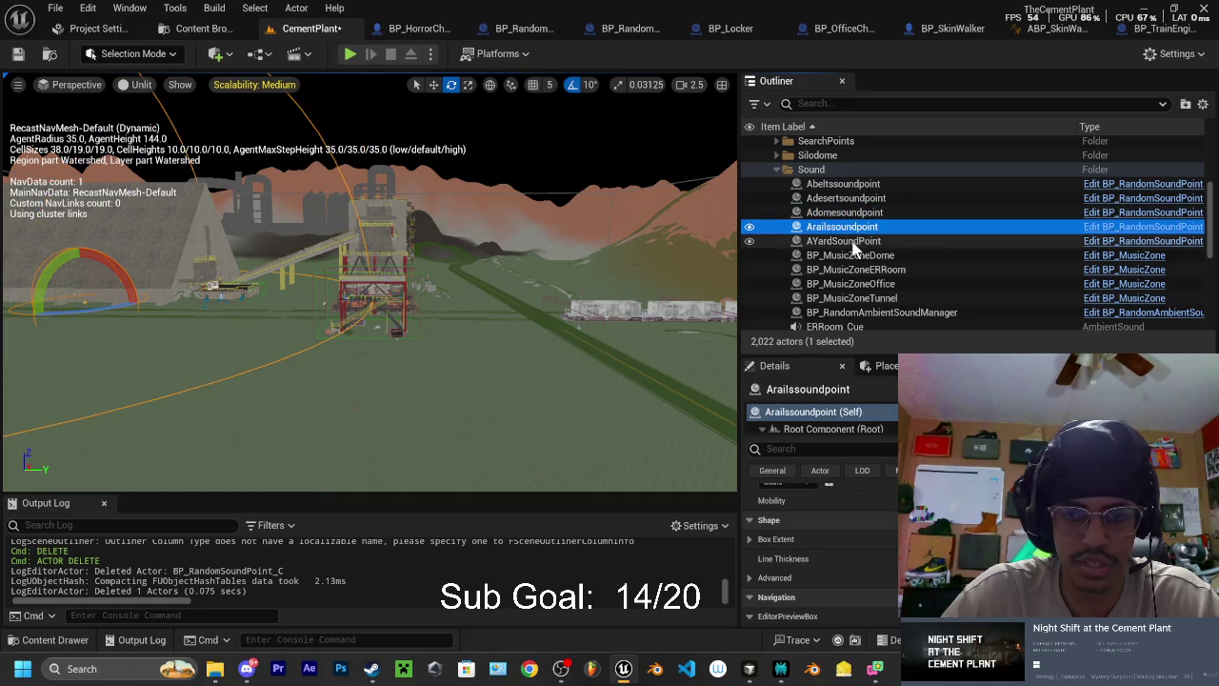
{"action": "left_click", "coordinate": [855, 244]}
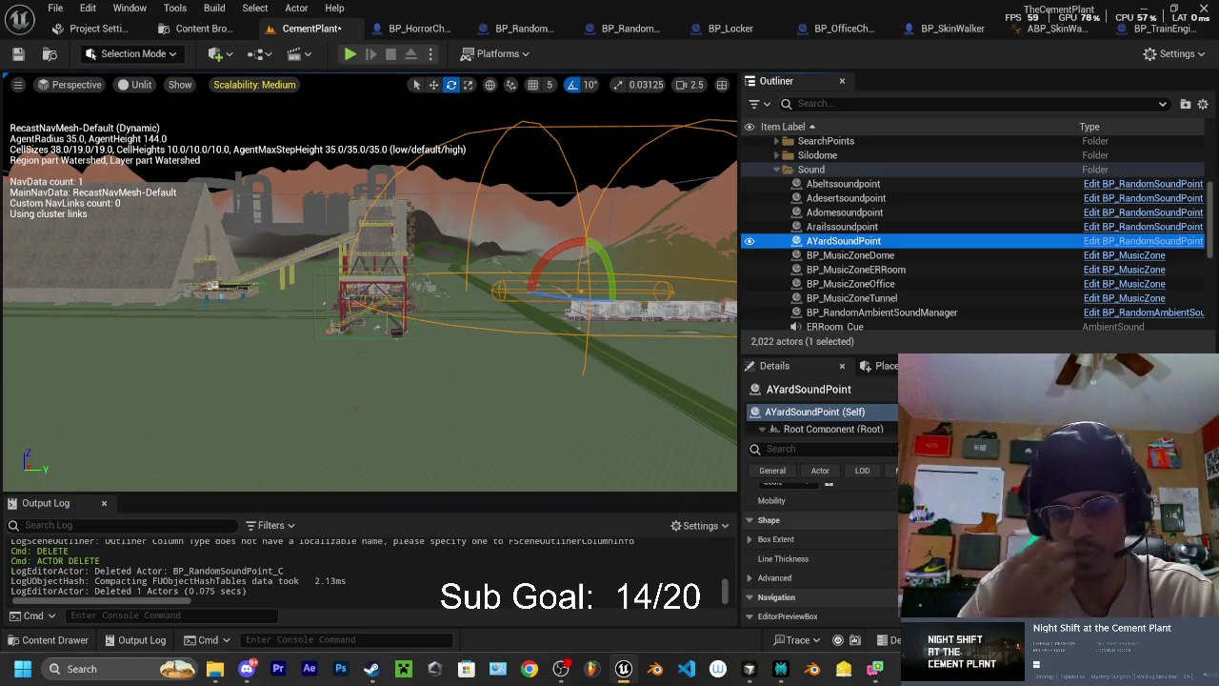
- Frame AYardSoundPoint in the view, then select BP_RandomAmbientSoundManager to show its properties
{"action": "scroll", "coordinate": [372, 286], "scroll_direction": "down", "scroll_amount": 5}
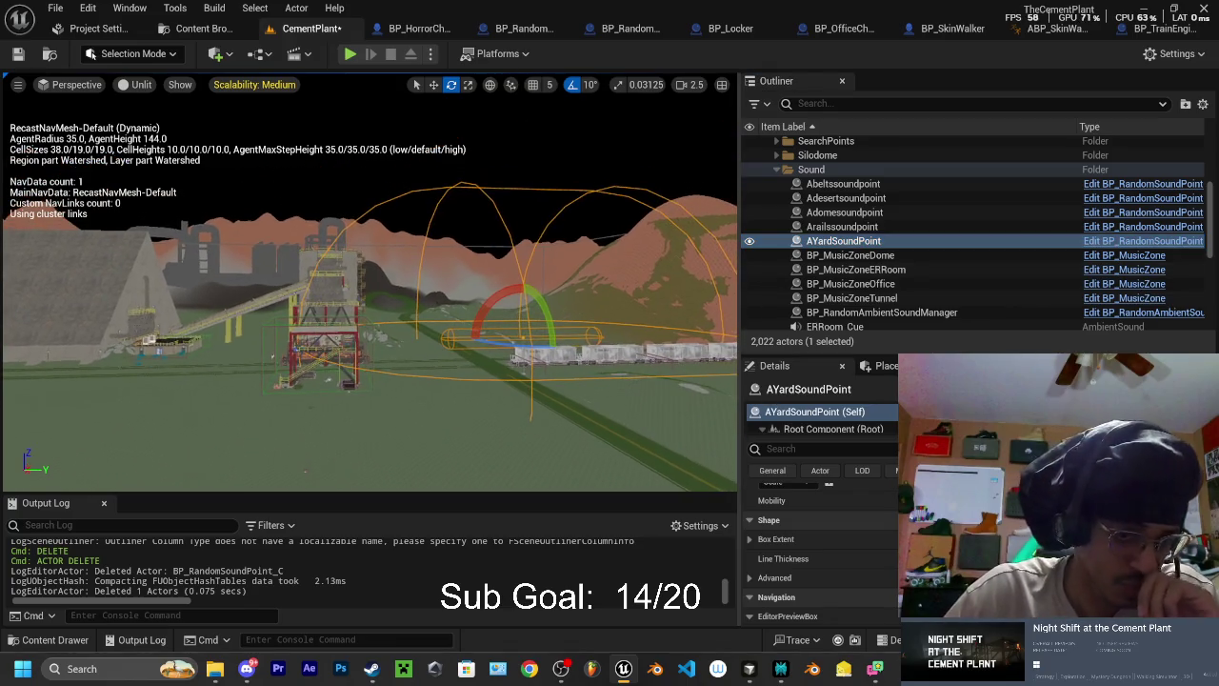
{"action": "scroll", "coordinate": [371, 286], "scroll_direction": "up", "scroll_amount": 10}
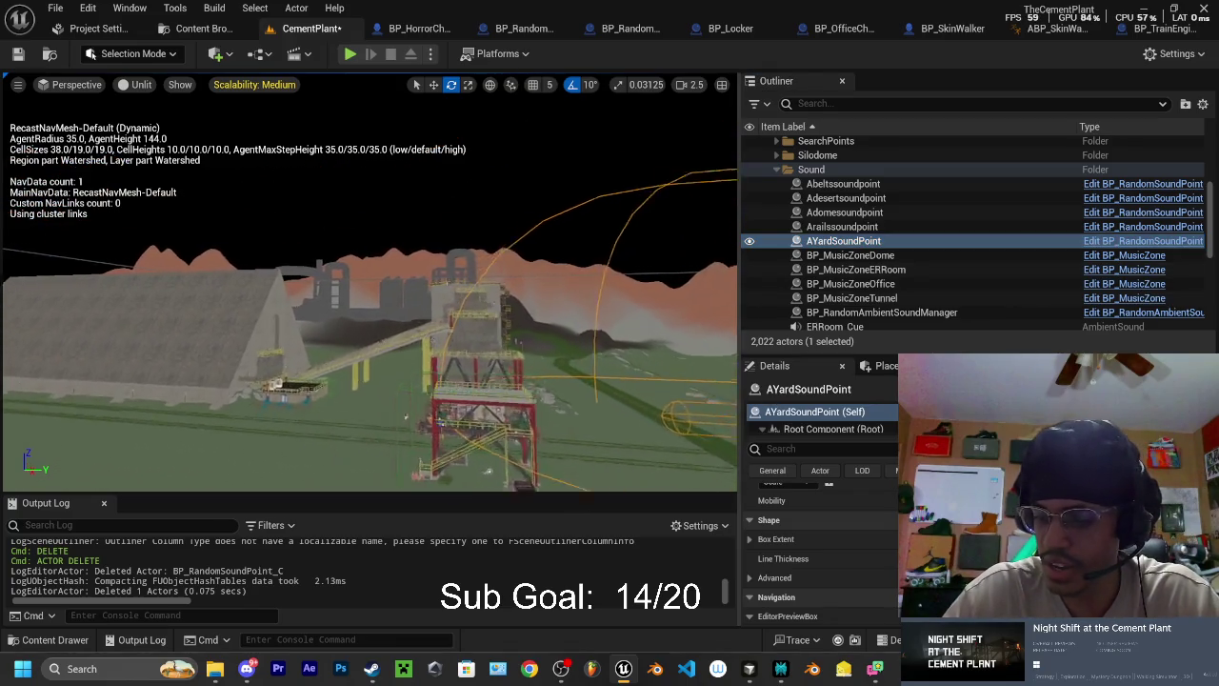
{"action": "key", "text": "f"}
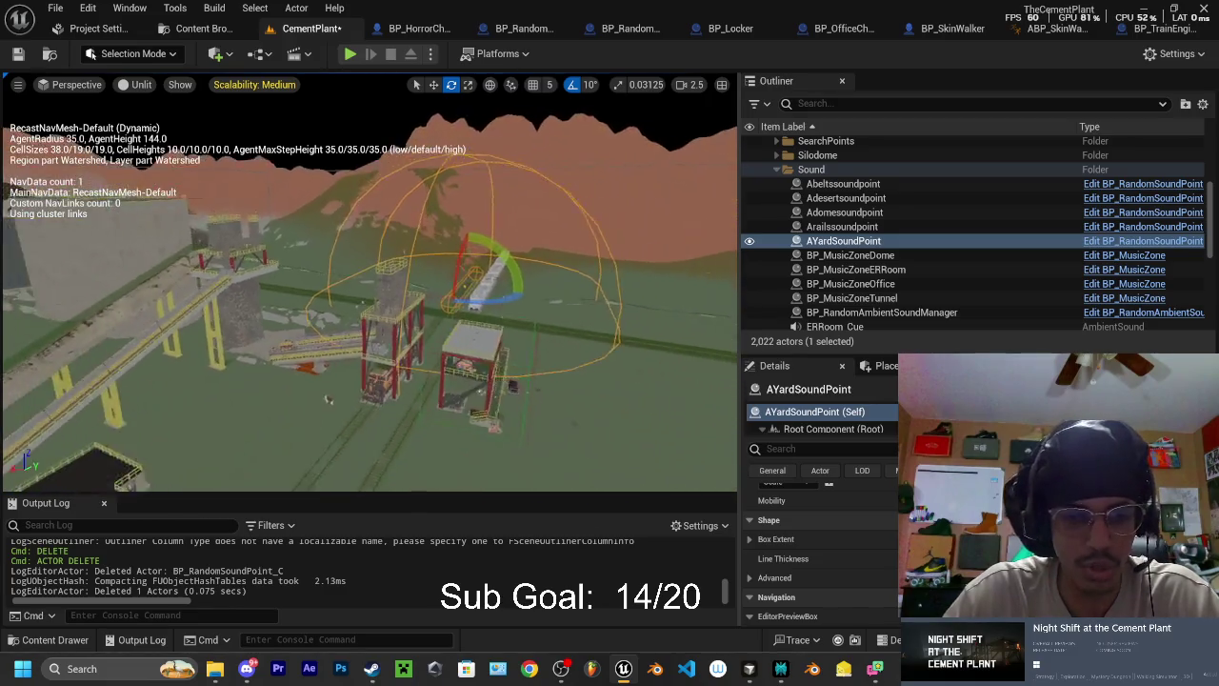
{"action": "left_click_drag", "start_coordinate": [263, 447], "coordinate": [264, 448]}
{"action": "key", "text": "f"}
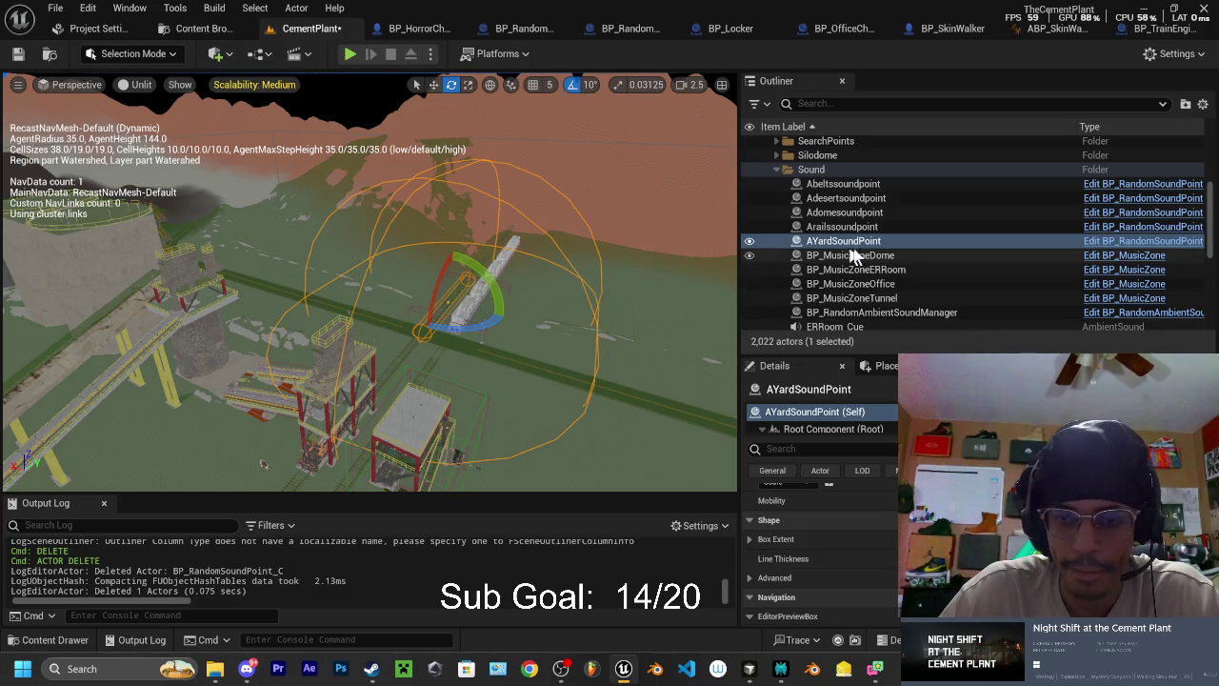
{"action": "left_click", "coordinate": [857, 246]}
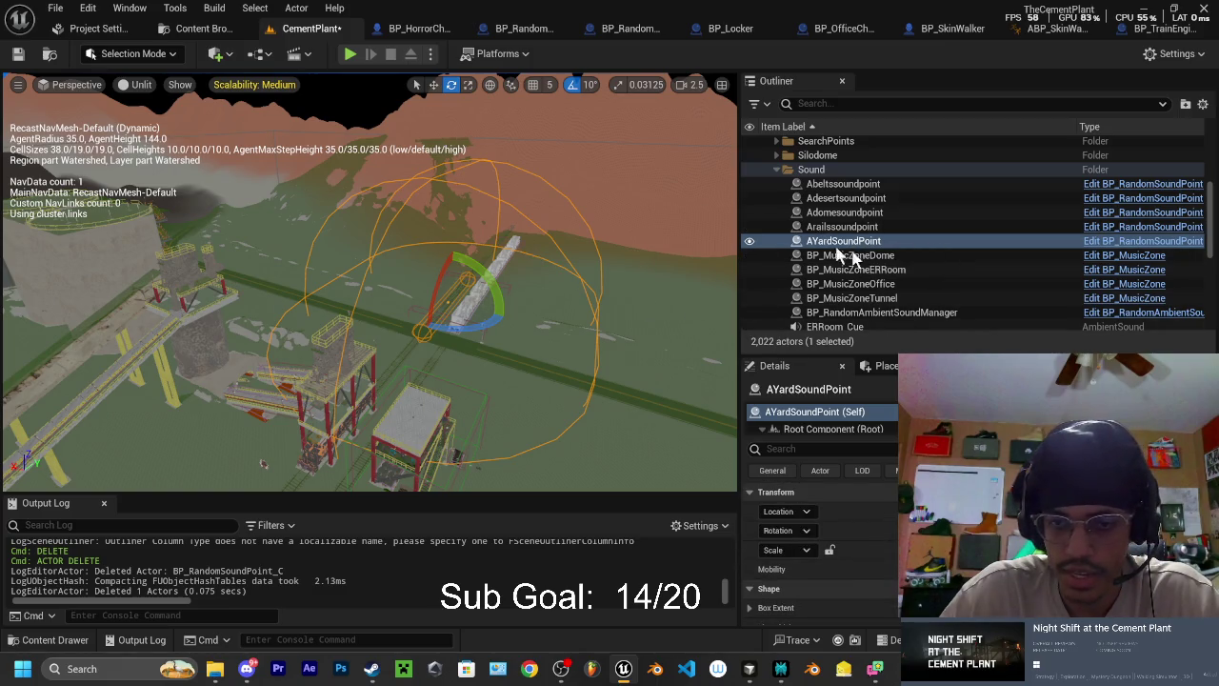
{"action": "left_click", "coordinate": [884, 312]}
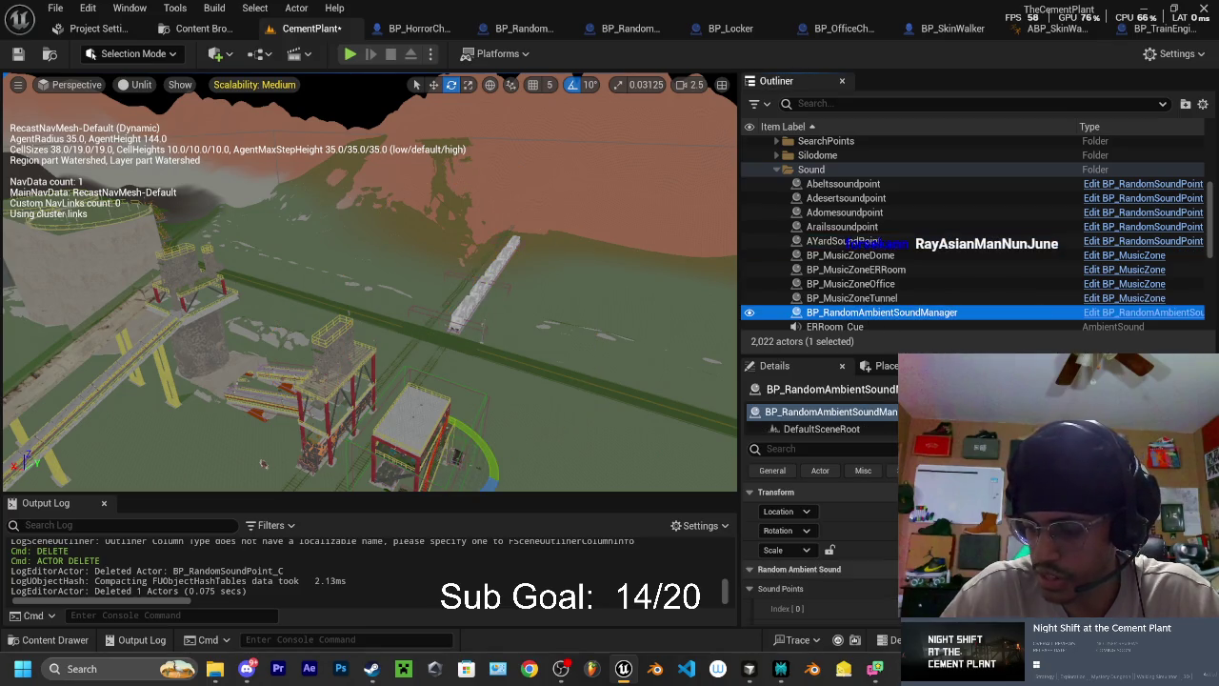
- Start picking the actor for sound point Index [2], then switch to the ABP_SkinWalker blueprint
{"action": "scroll", "coordinate": [819, 543], "scroll_direction": "down", "scroll_amount": 3}
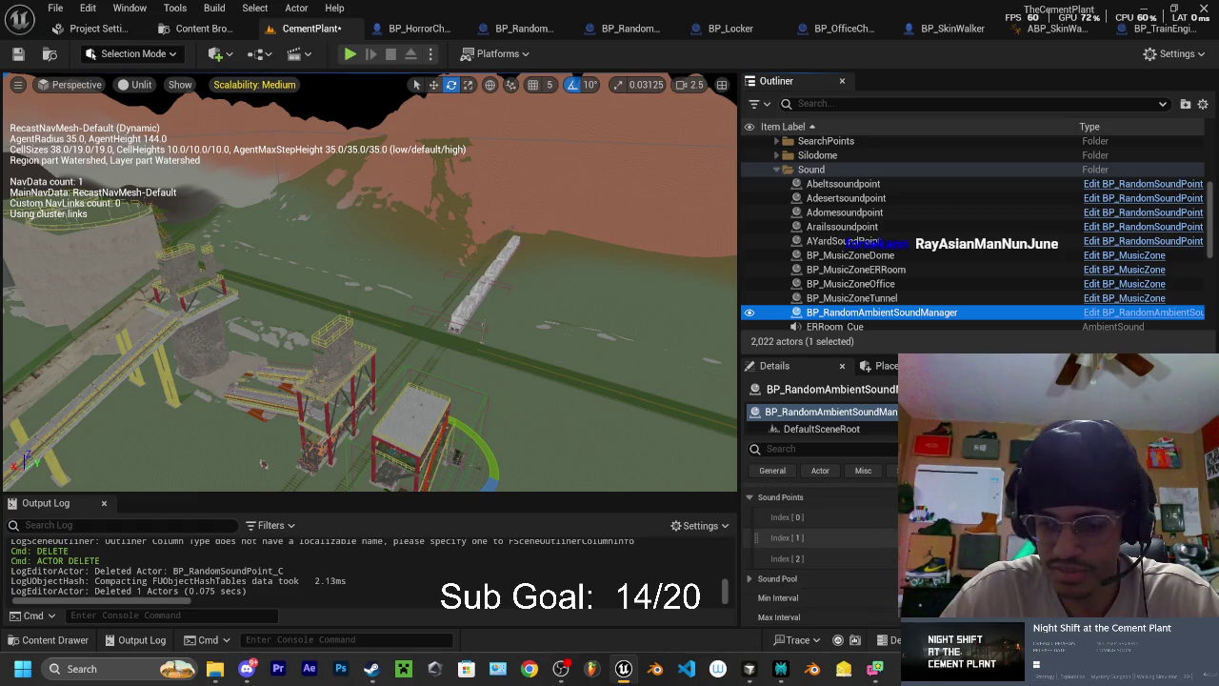
{"action": "left_click", "coordinate": [1048, 558]}
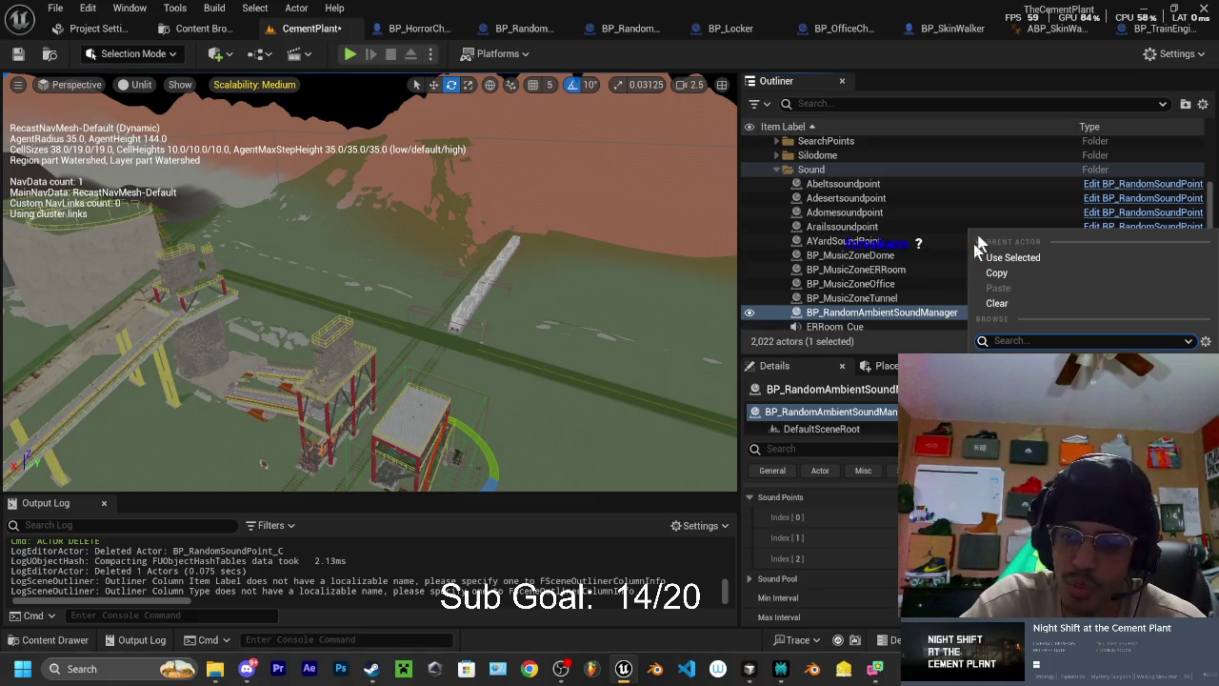
{"action": "left_click", "coordinate": [1048, 37]}
{"action": "left_click", "coordinate": [1048, 36]}
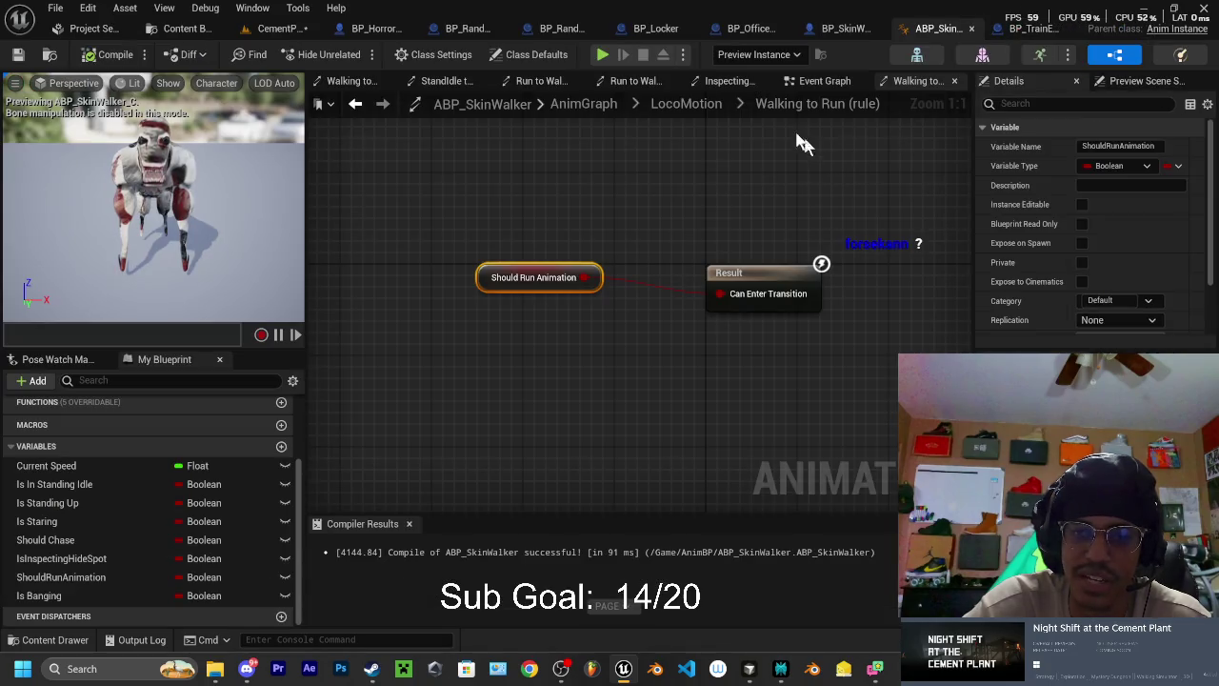
- Review the Walking to Run transition rule in LocoMotion, then return to the CementPlant level
{"action": "left_click", "coordinate": [692, 112]}
{"action": "mouse_move", "coordinate": [709, 167]}
{"action": "left_mouse_down"}
{"action": "mouse_move", "coordinate": [771, 240]}
{"action": "mouse_move", "coordinate": [851, 208]}
{"action": "left_mouse_up"}
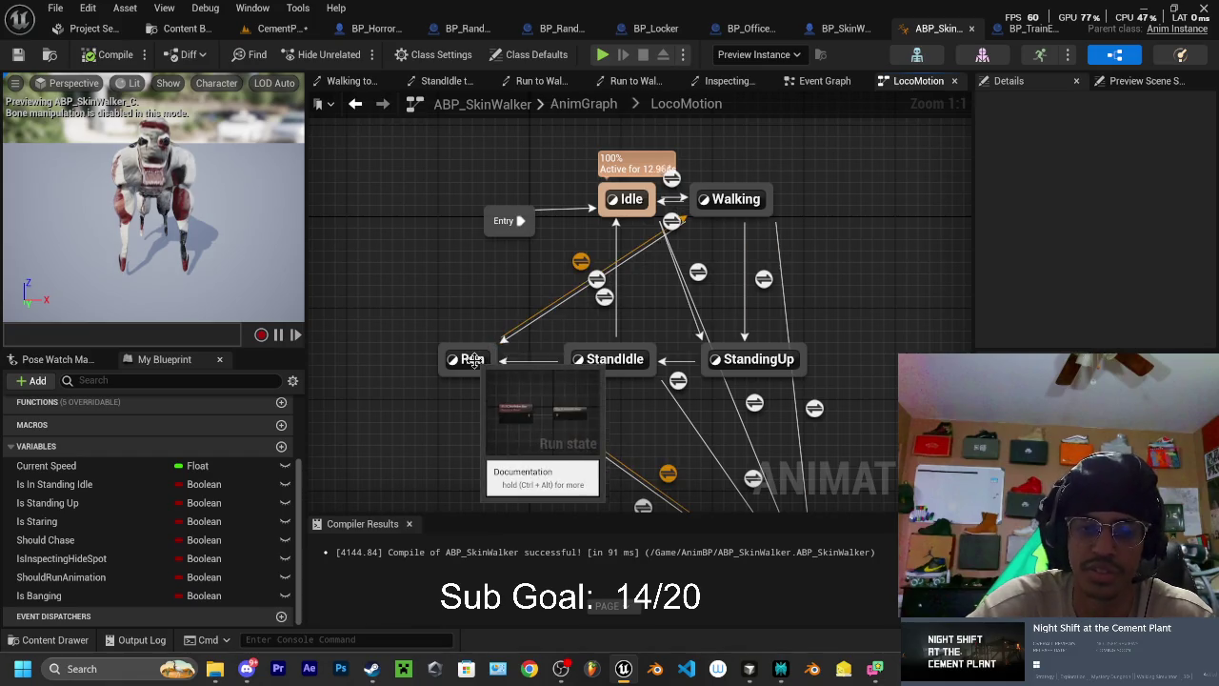
{"action": "double_click", "coordinate": [604, 298]}
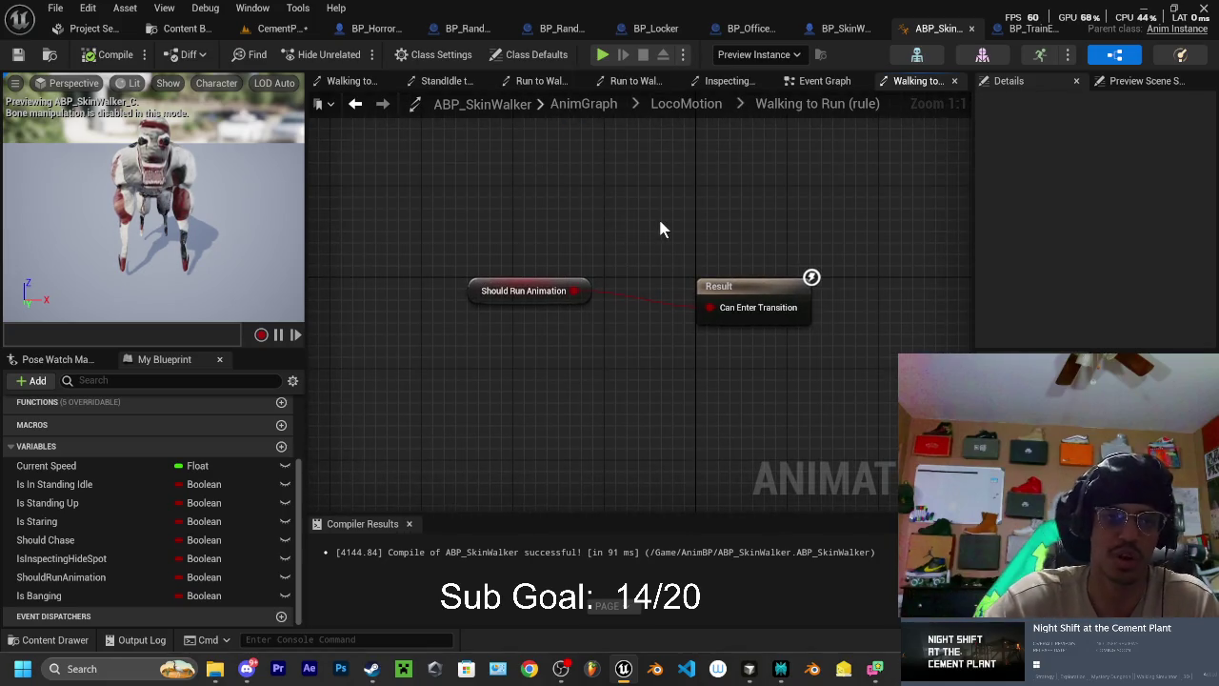
{"action": "left_click", "coordinate": [273, 29]}
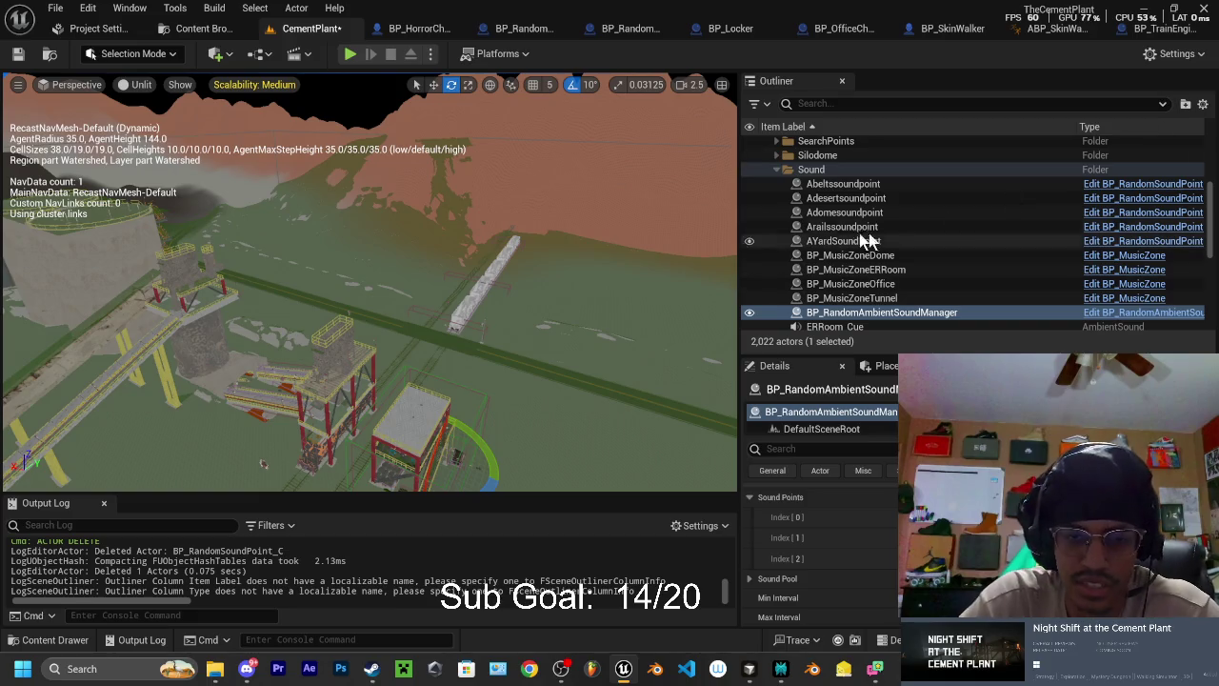
- Frame the BP_RandomAmbientSoundManager in the viewport and hide the navigation mesh display
{"action": "key", "text": "f"}
{"action": "mouse_move", "coordinate": [236, 302]}
{"action": "left_mouse_down"}
{"action": "mouse_move", "coordinate": [42, 251]}
{"action": "mouse_move", "coordinate": [258, 313]}
{"action": "mouse_move", "coordinate": [274, 343]}
{"action": "left_mouse_up"}
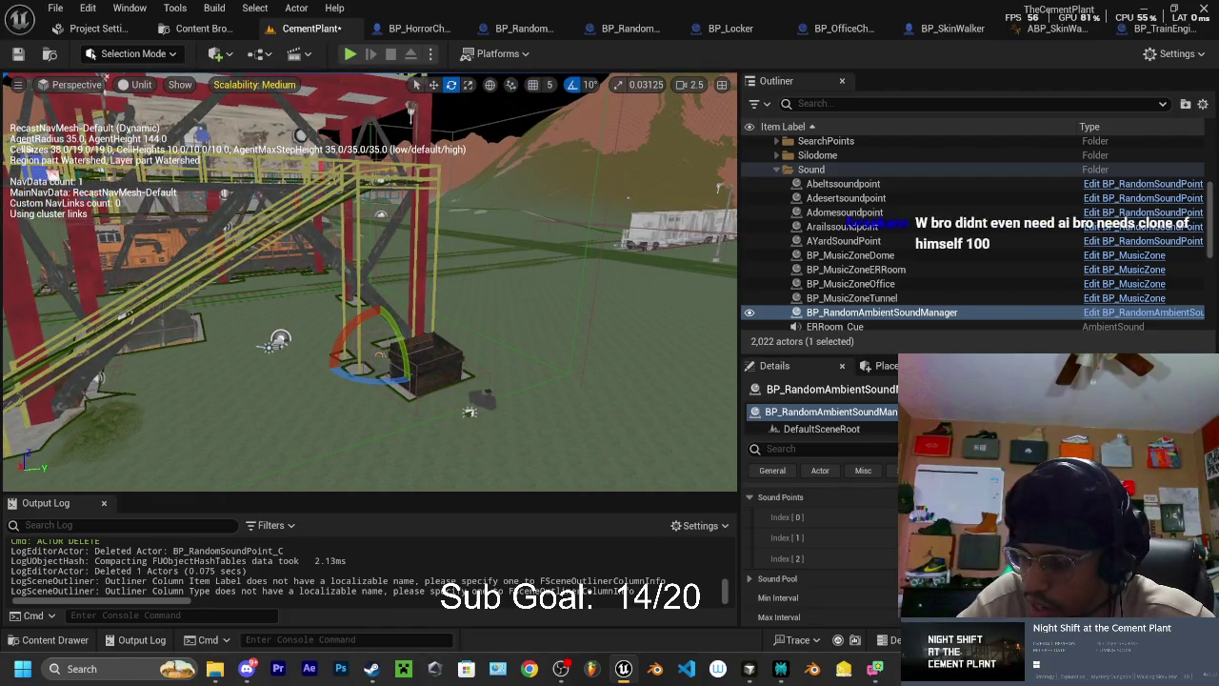
{"action": "key", "text": "p"}
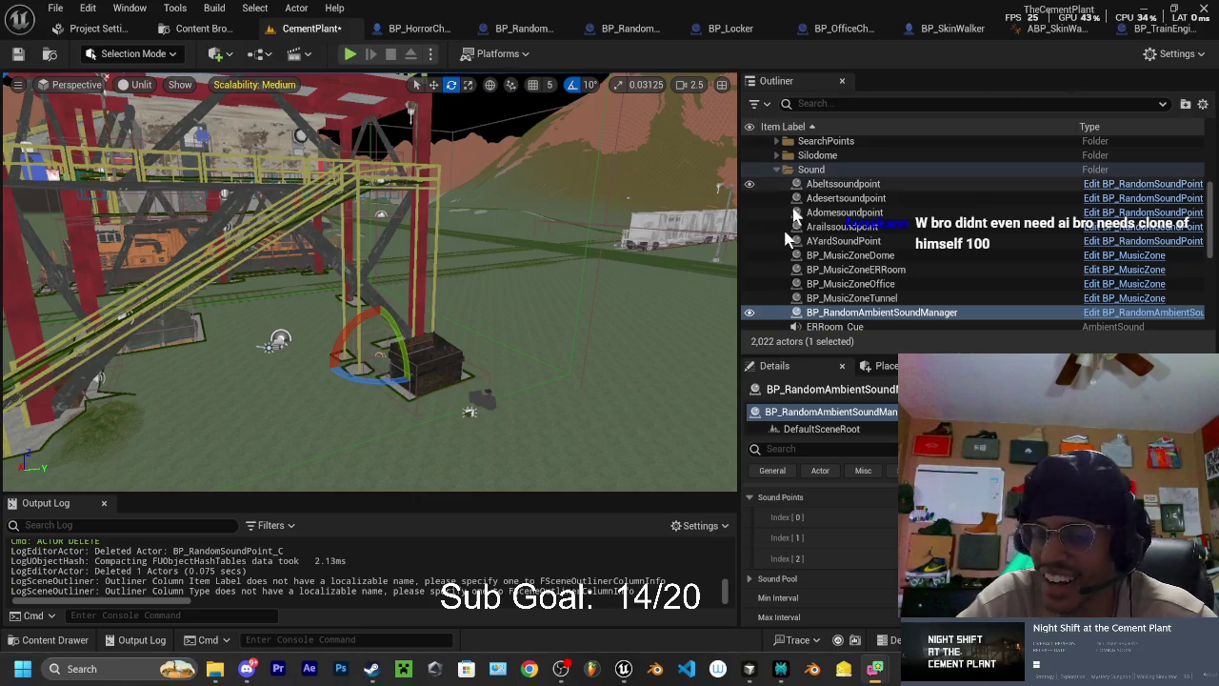
{"action": "key", "text": "p"}
{"action": "key", "text": "f"}
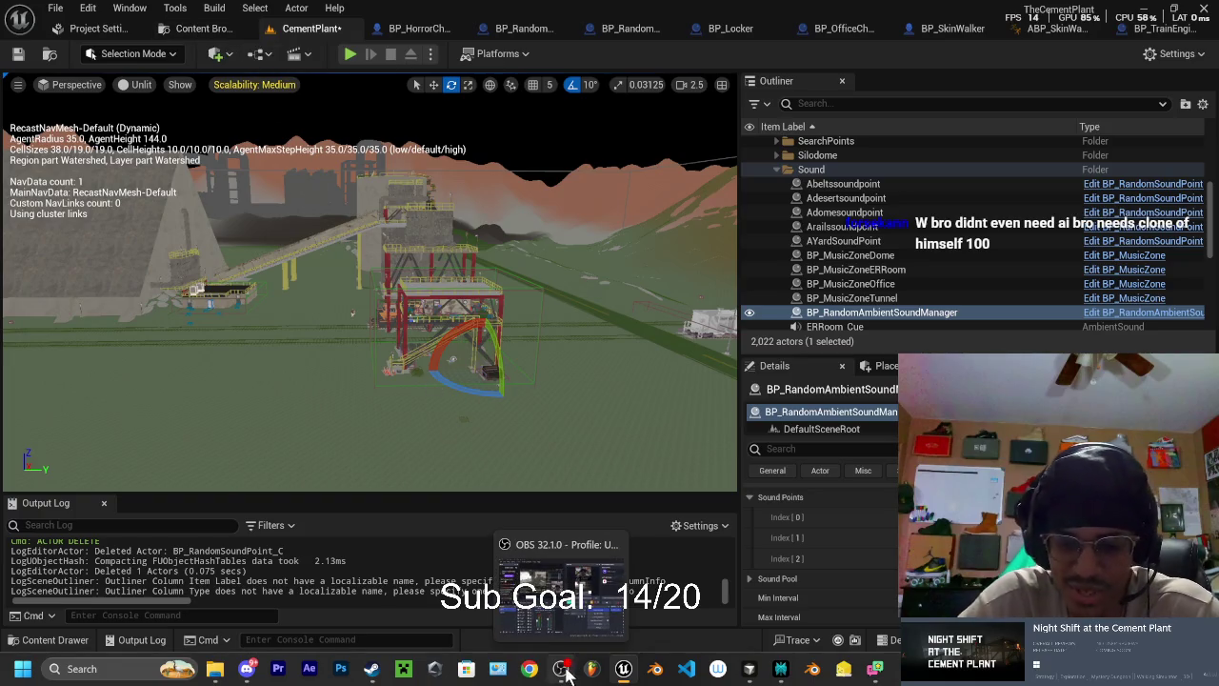
{"action": "key", "text": "p"}
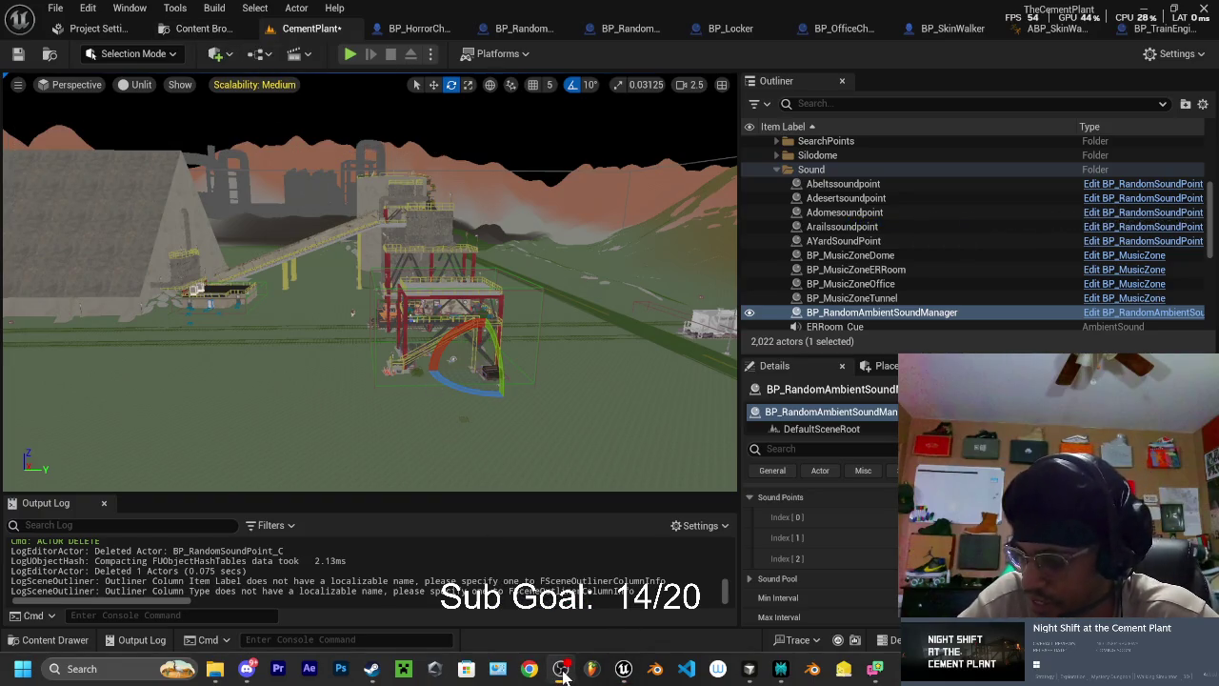
{"action": "left_click", "coordinate": [624, 669]}
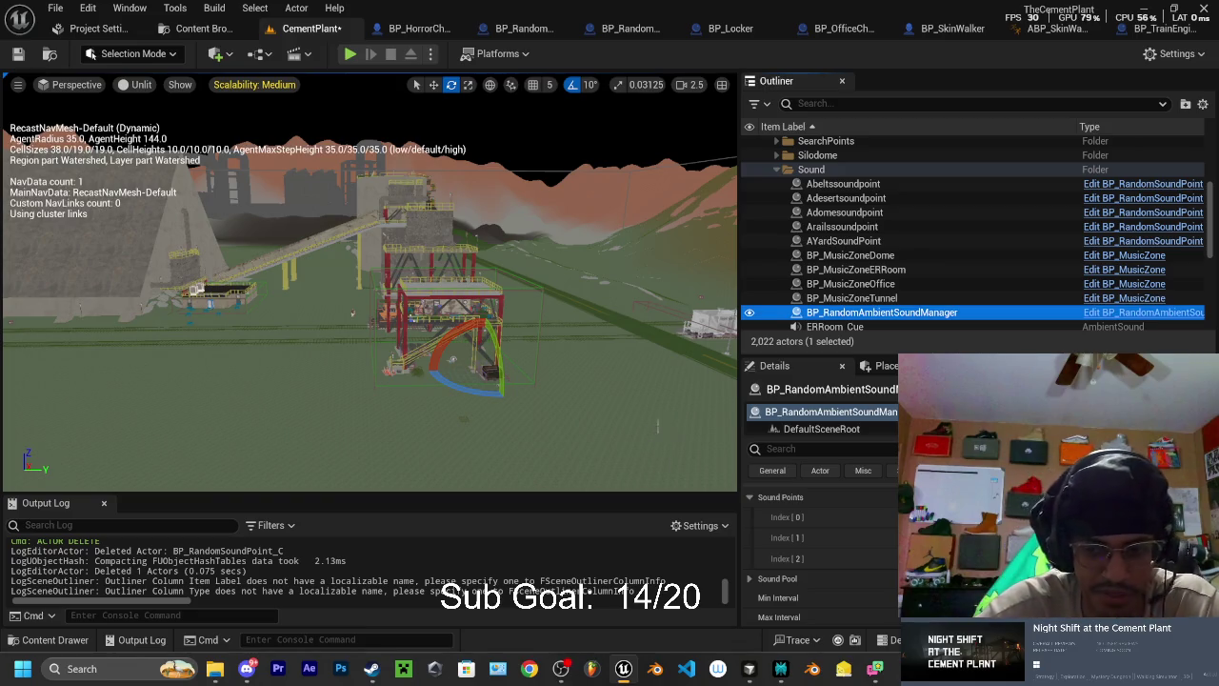
- Add sound point entries Index [3] and Index [4], leaving their actors unassigned
{"action": "left_click", "coordinate": [1010, 558]}
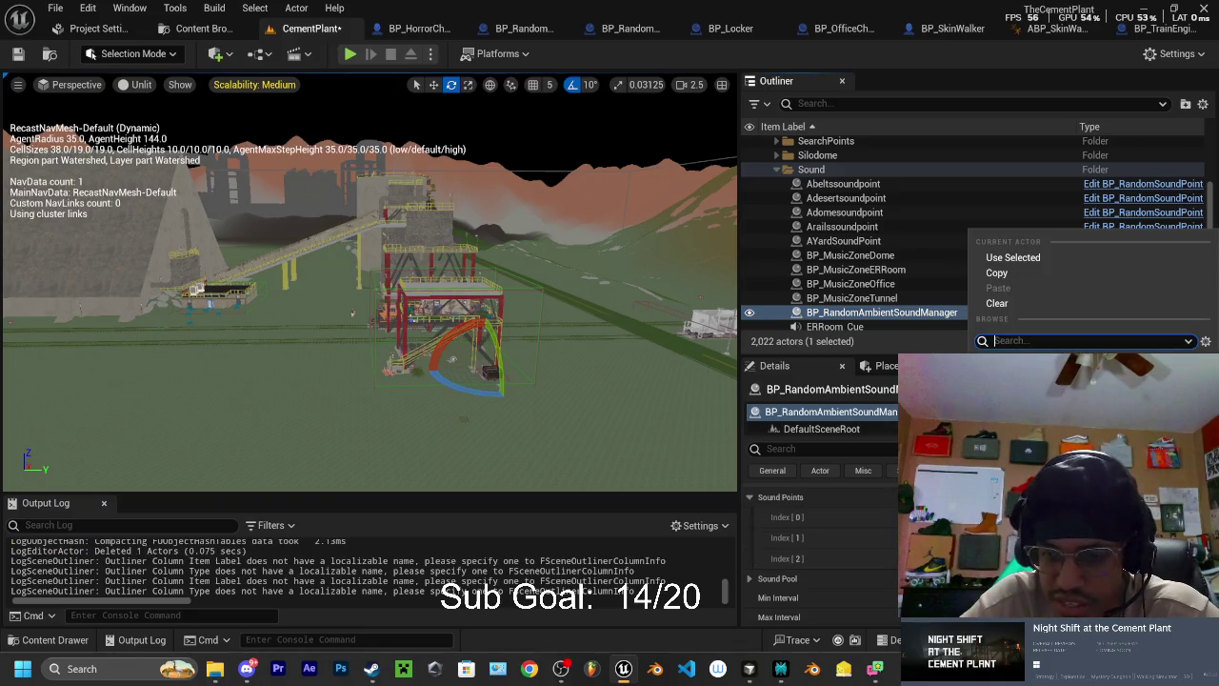
{"action": "key", "text": "Escape"}
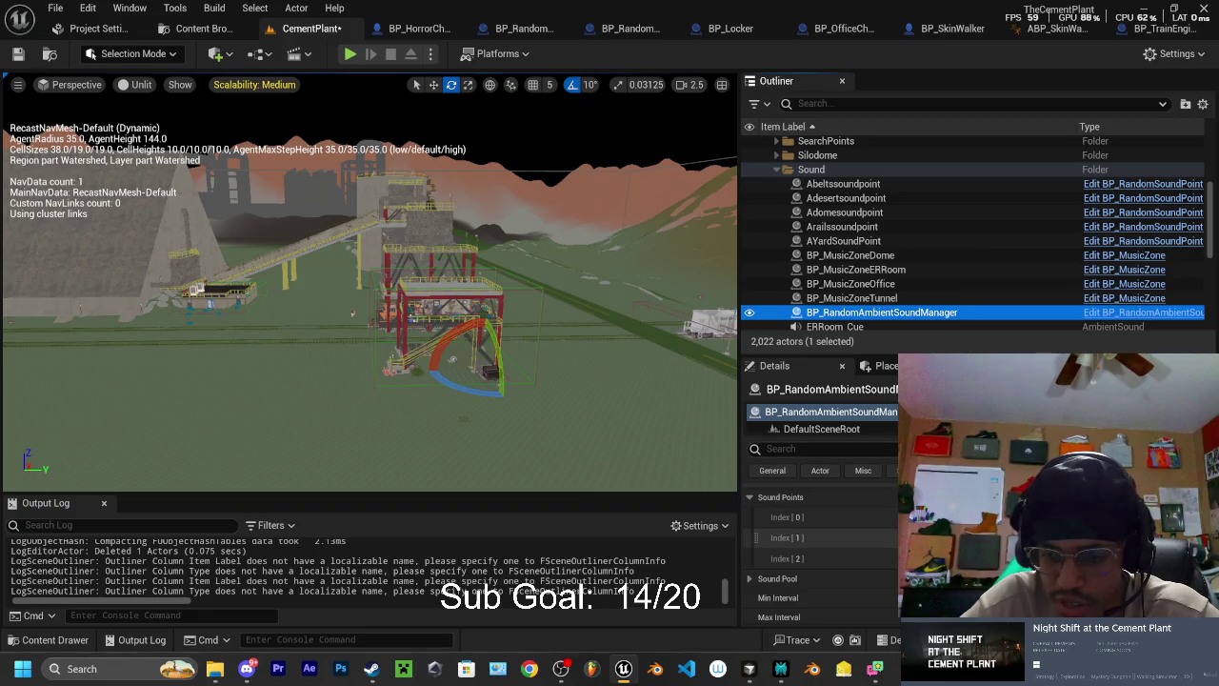
{"action": "left_click", "coordinate": [1038, 497]}
{"action": "left_click", "coordinate": [1009, 578]}
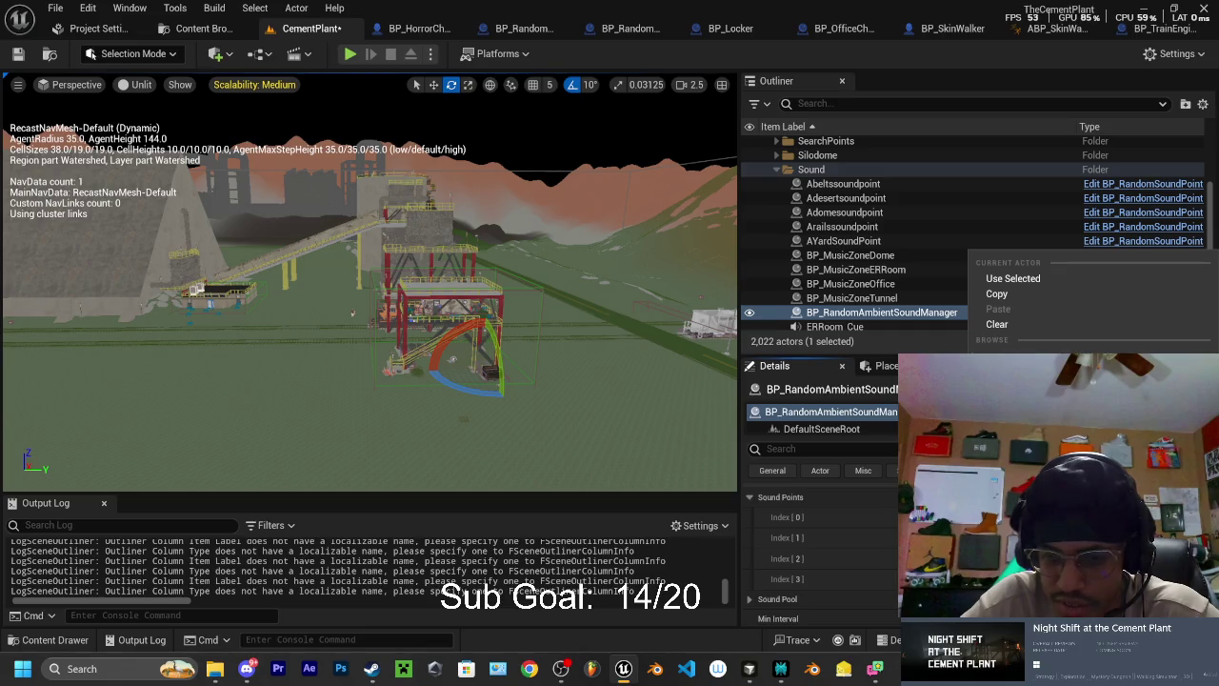
{"action": "key", "text": "Escape"}
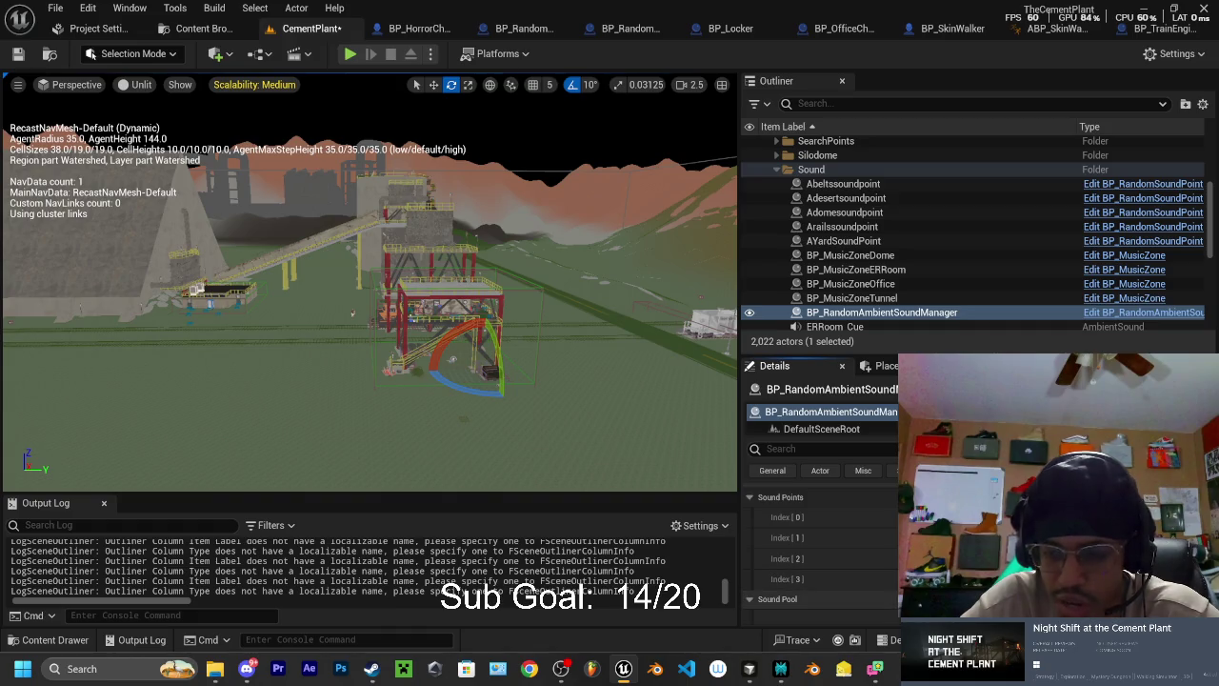
{"action": "left_click", "coordinate": [1038, 497]}
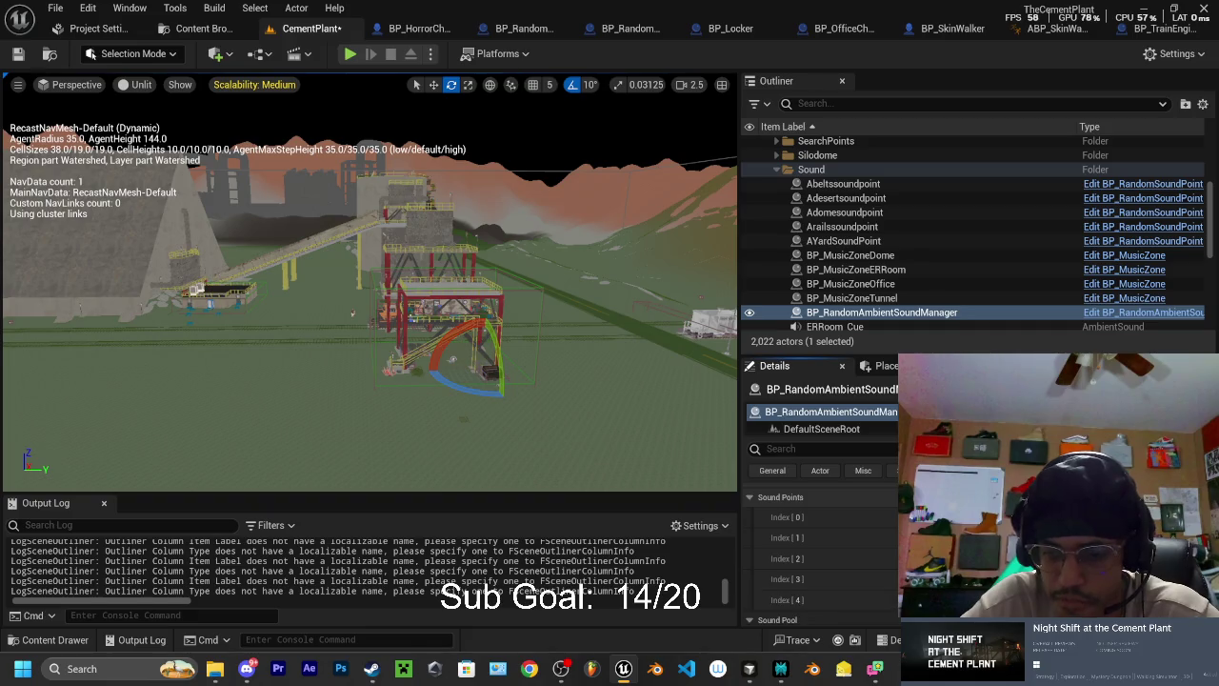
{"action": "left_click", "coordinate": [1038, 600]}
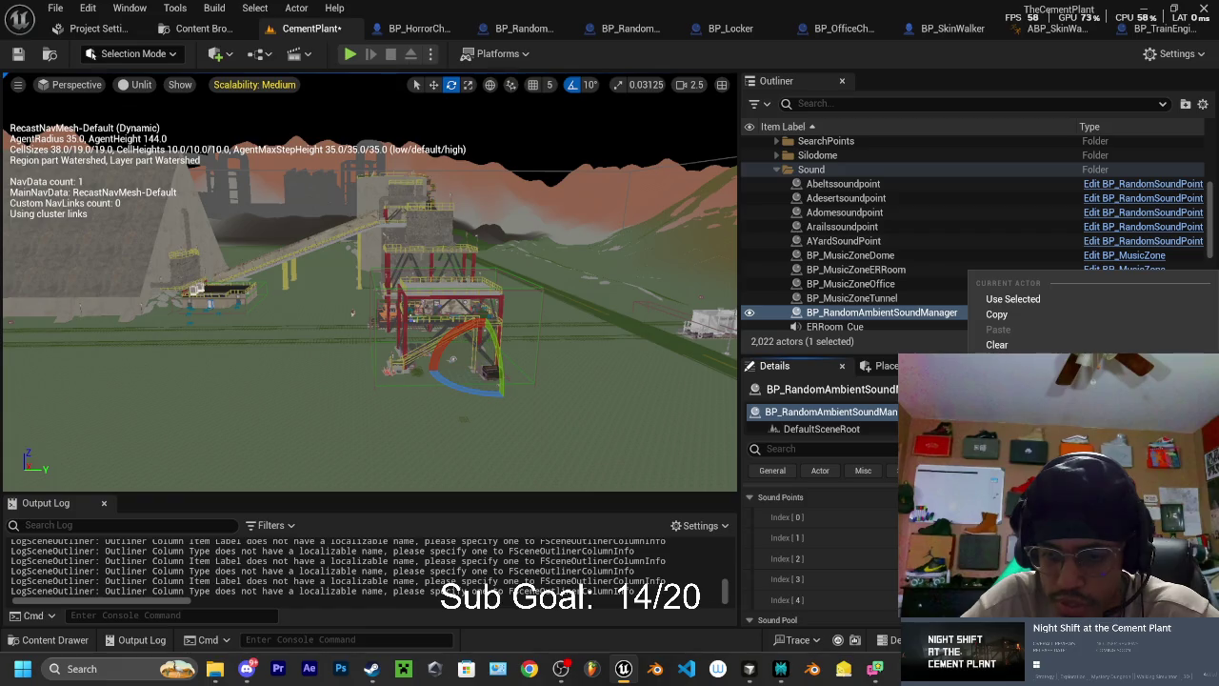
{"action": "key", "text": "Escape"}
- Assign broom-sweep-106601_Cue to a Sound Pool entry and start a play-test
{"action": "scroll", "coordinate": [819, 543], "scroll_direction": "down", "scroll_amount": 1}
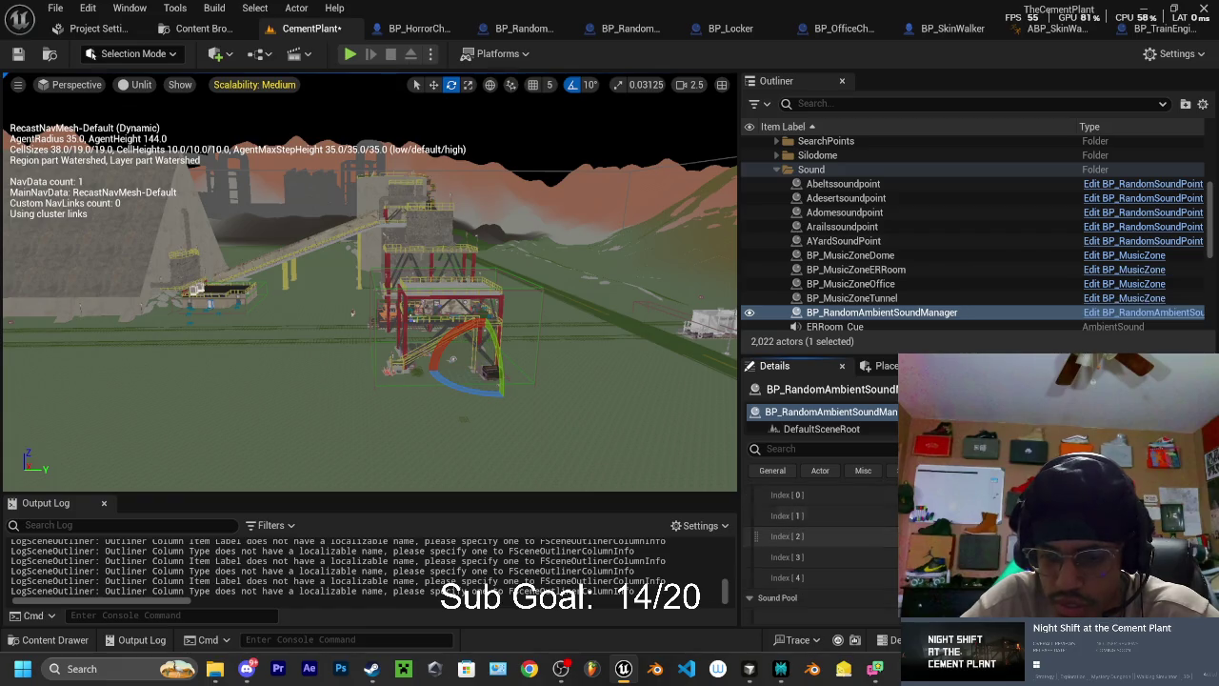
{"action": "scroll", "coordinate": [800, 533], "scroll_direction": "up", "scroll_amount": 1}
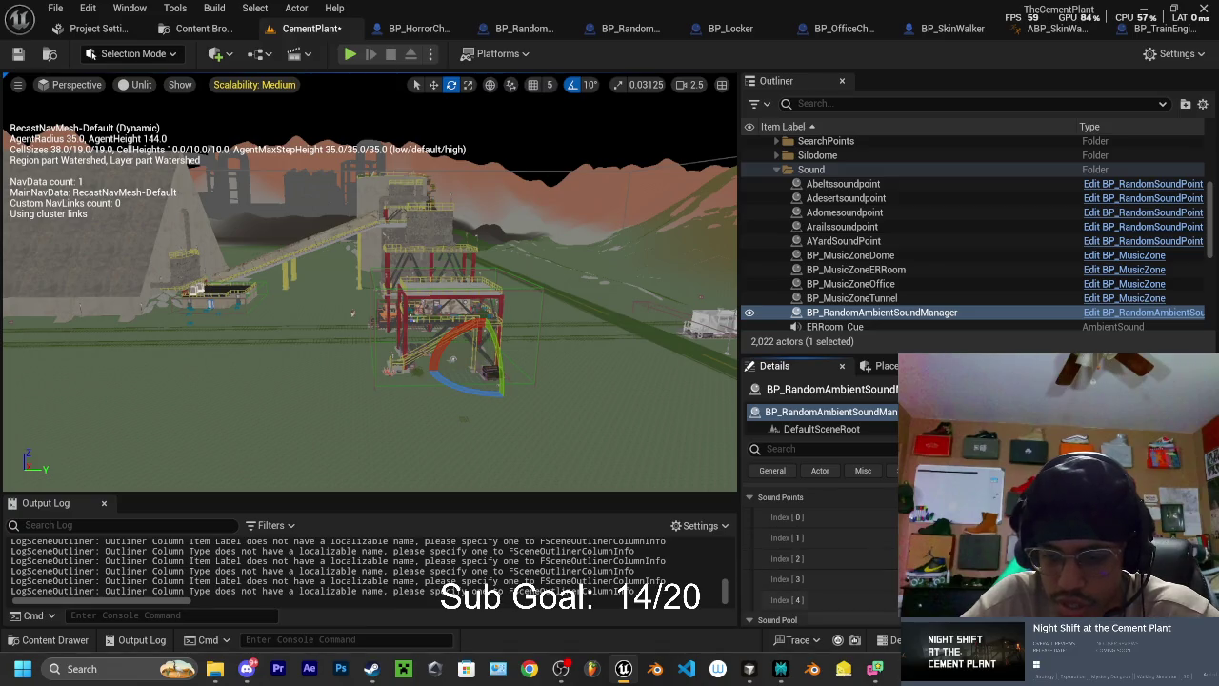
{"action": "scroll", "coordinate": [820, 553], "scroll_direction": "down", "scroll_amount": 1}
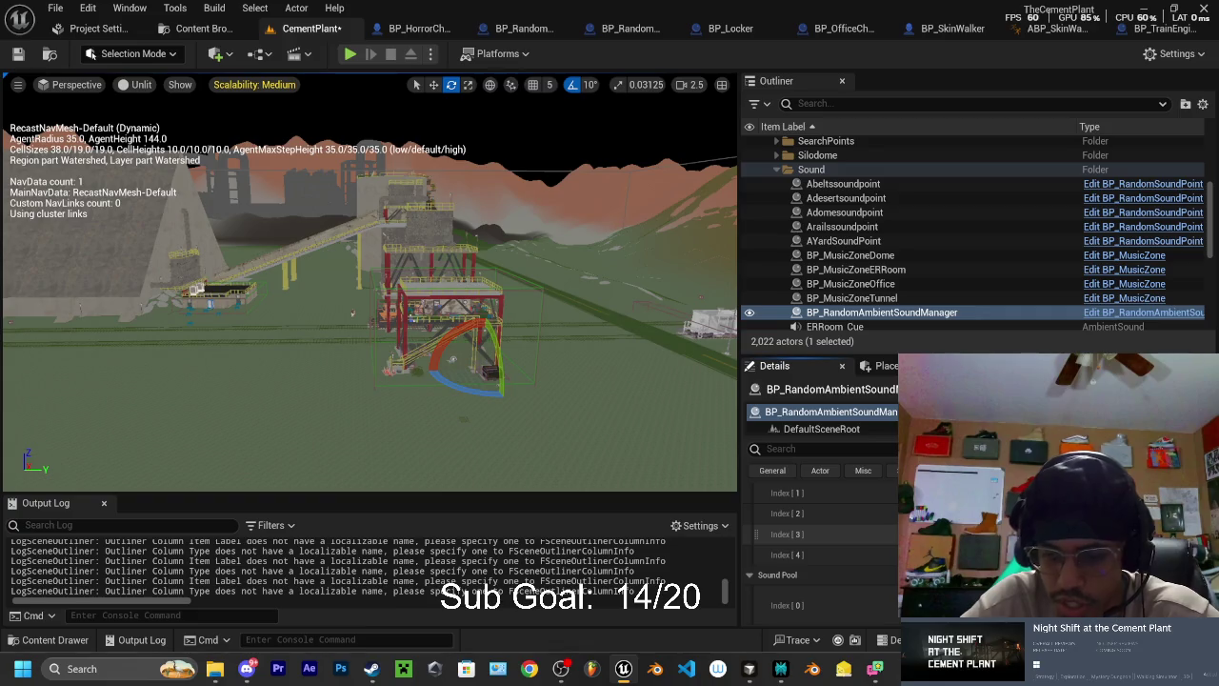
{"action": "scroll", "coordinate": [820, 543], "scroll_direction": "down", "scroll_amount": 2}
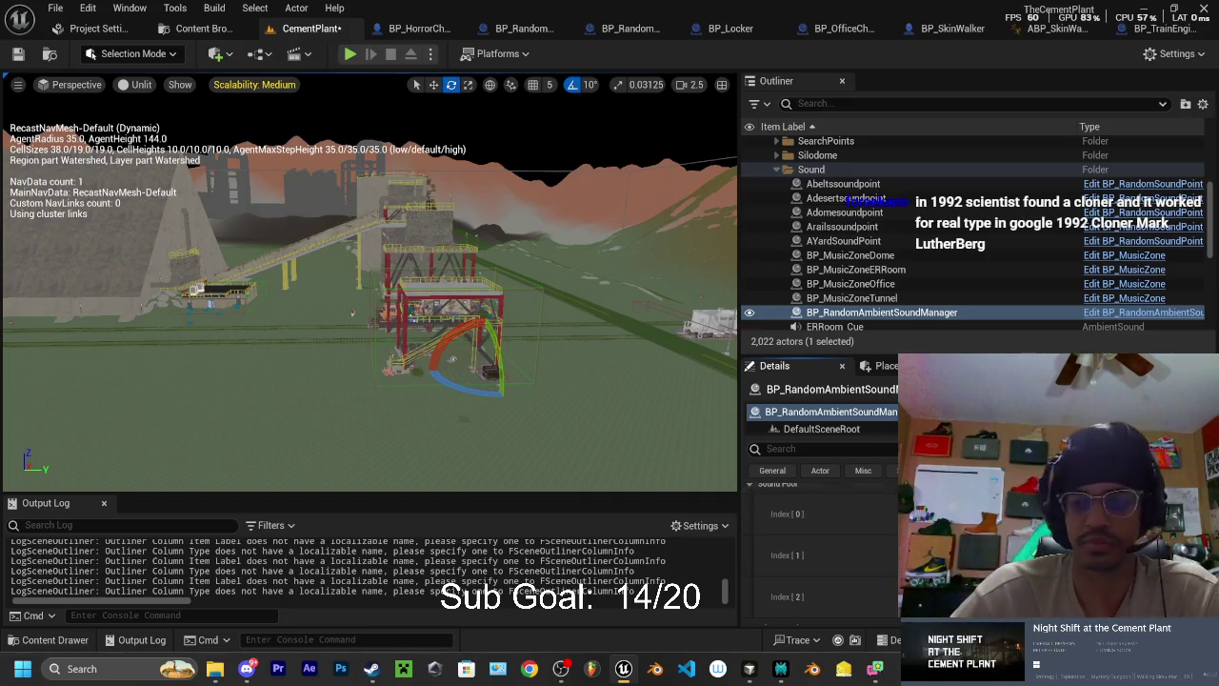
{"action": "left_click", "coordinate": [1095, 514]}
{"action": "scroll", "coordinate": [1057, 339], "scroll_direction": "down", "scroll_amount": 3}
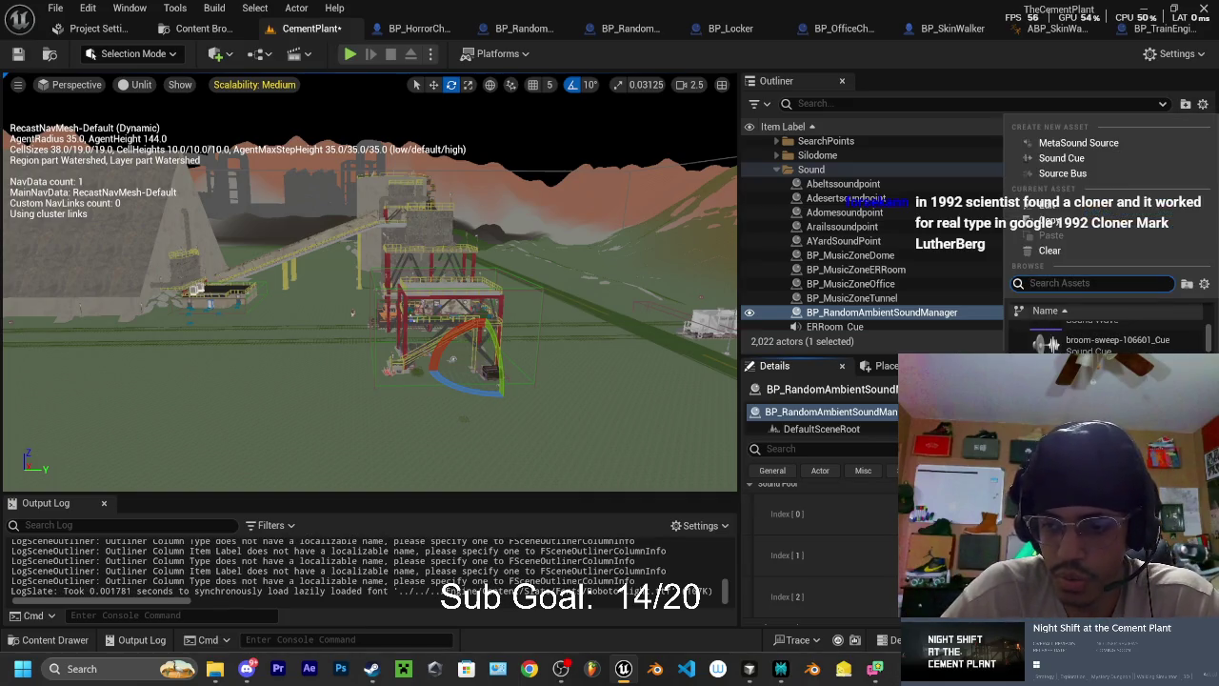
{"action": "left_click", "coordinate": [1057, 341]}
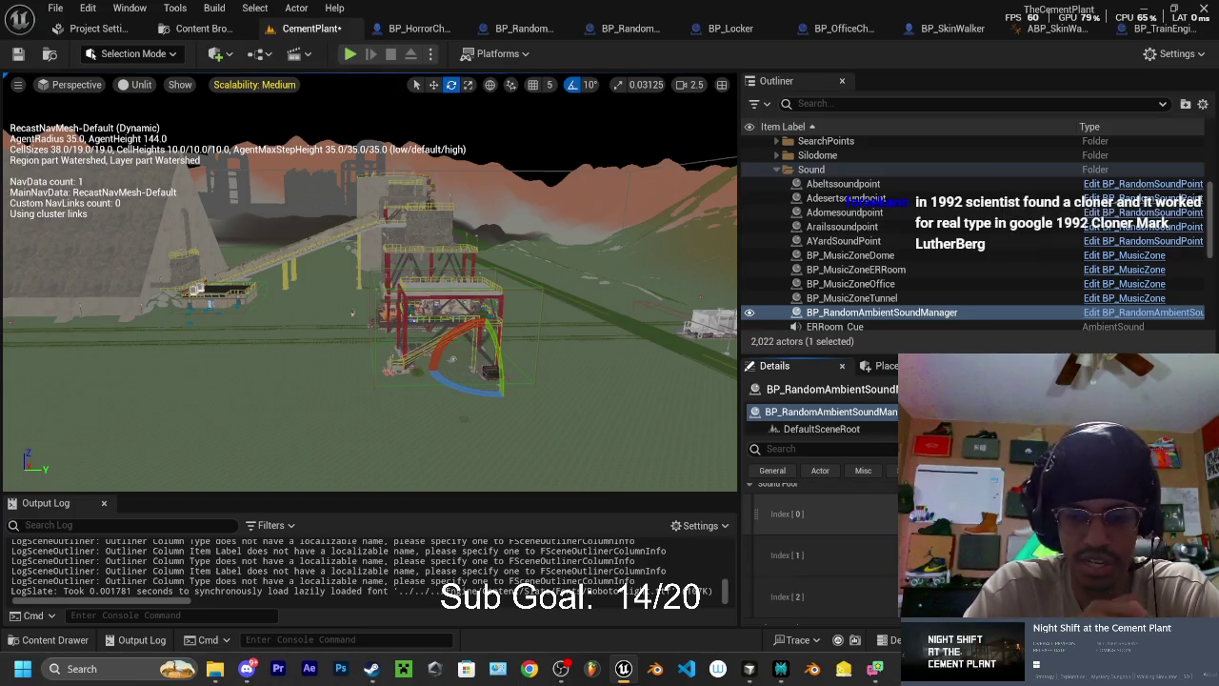
{"action": "left_click", "coordinate": [350, 54]}
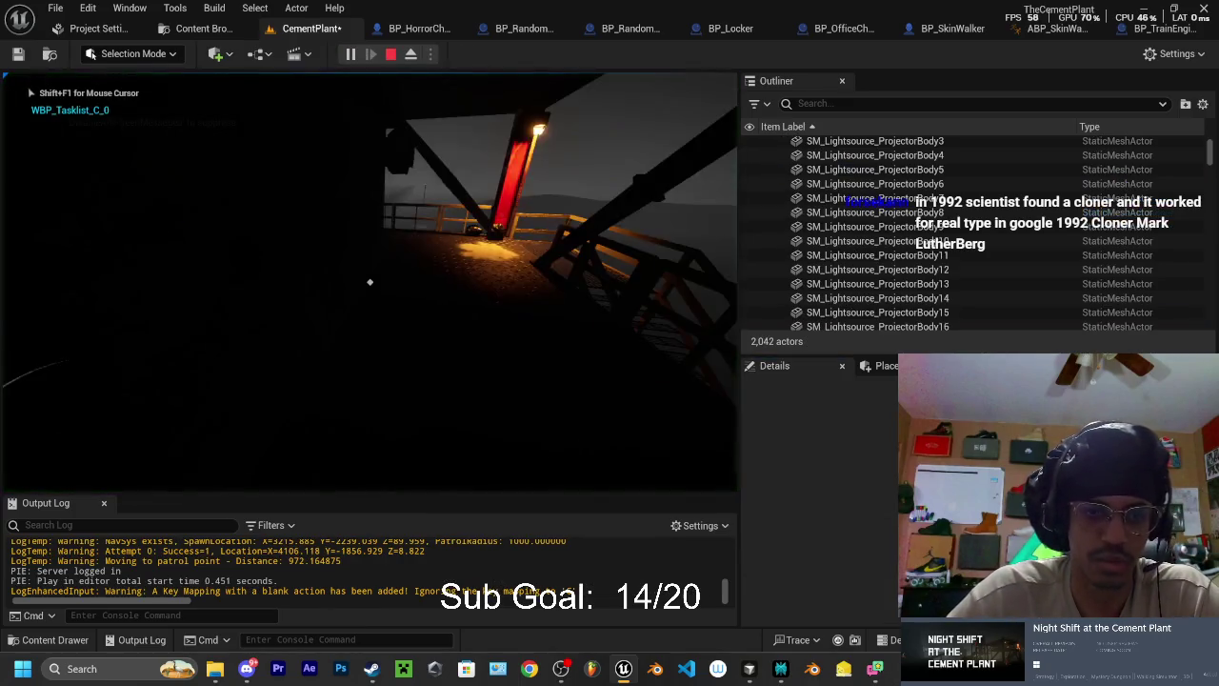
- Walk the player forward through the level, then stop the play-test with Esc
{"action": "key", "text": "w"}
{"action": "key", "text": "w"}
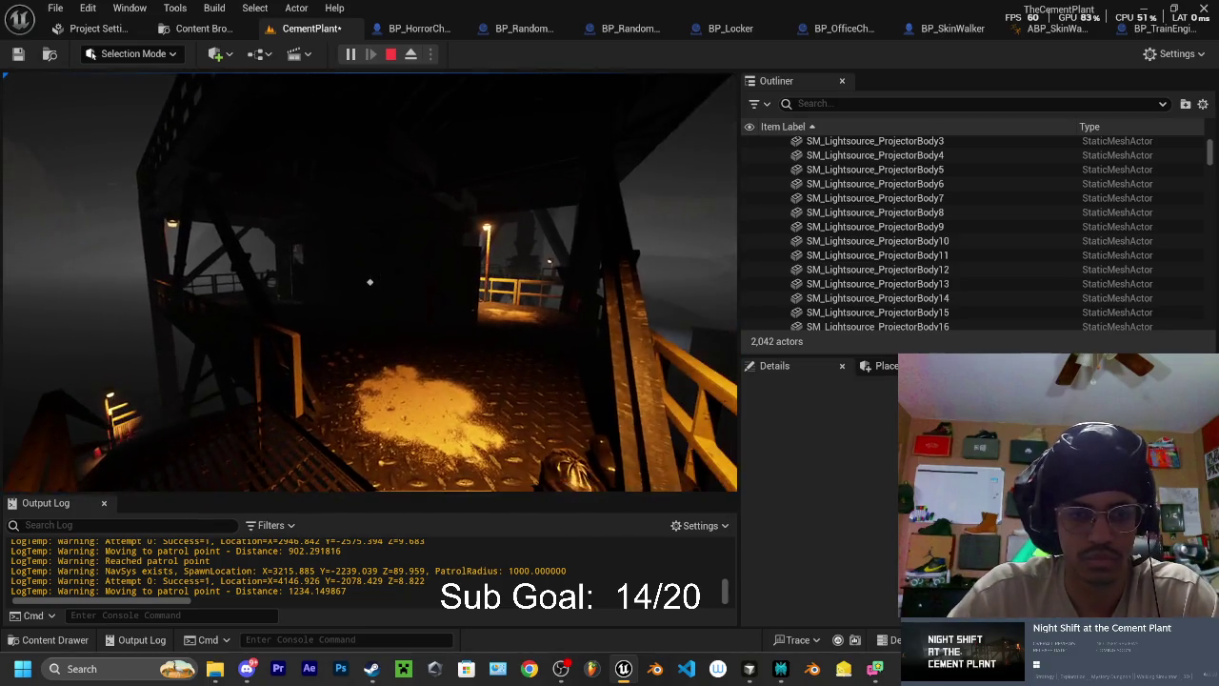
{"action": "key", "text": "Escape"}
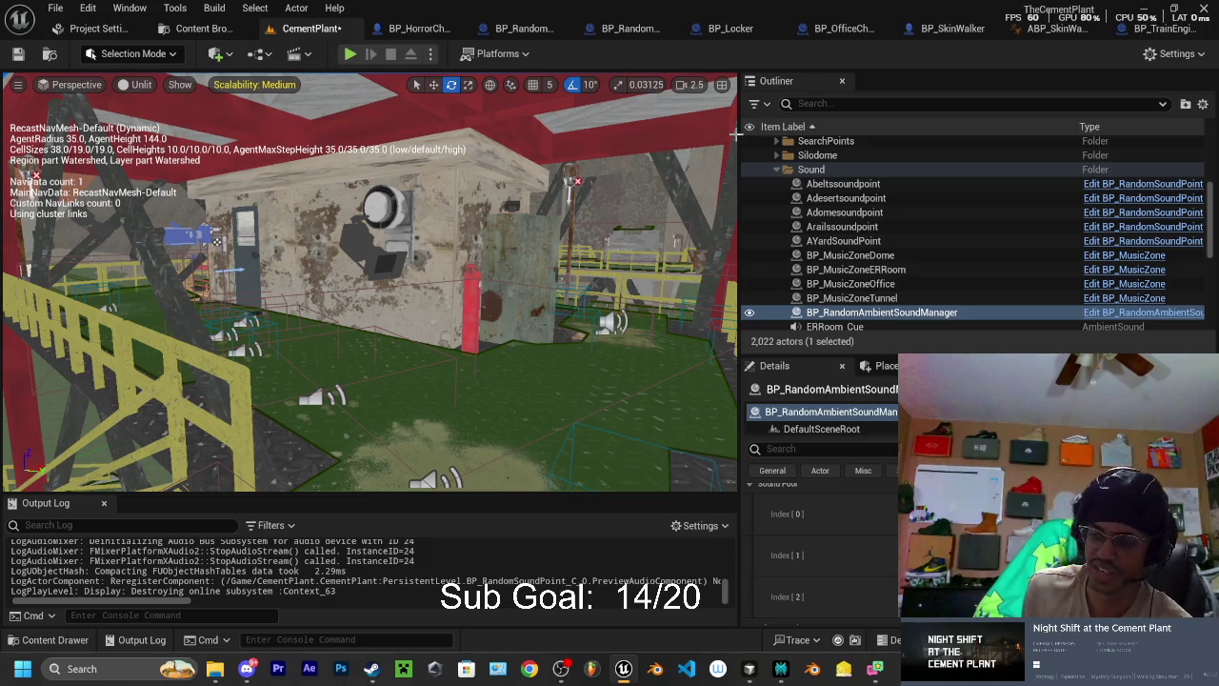
- Reframe the view around the red tower, silo and walkway, then save the CementPlant map
{"action": "left_click_drag", "start_coordinate": [305, 87], "coordinate": [210, 181]}
{"action": "scroll", "coordinate": [819, 552], "scroll_direction": "down", "scroll_amount": 2}
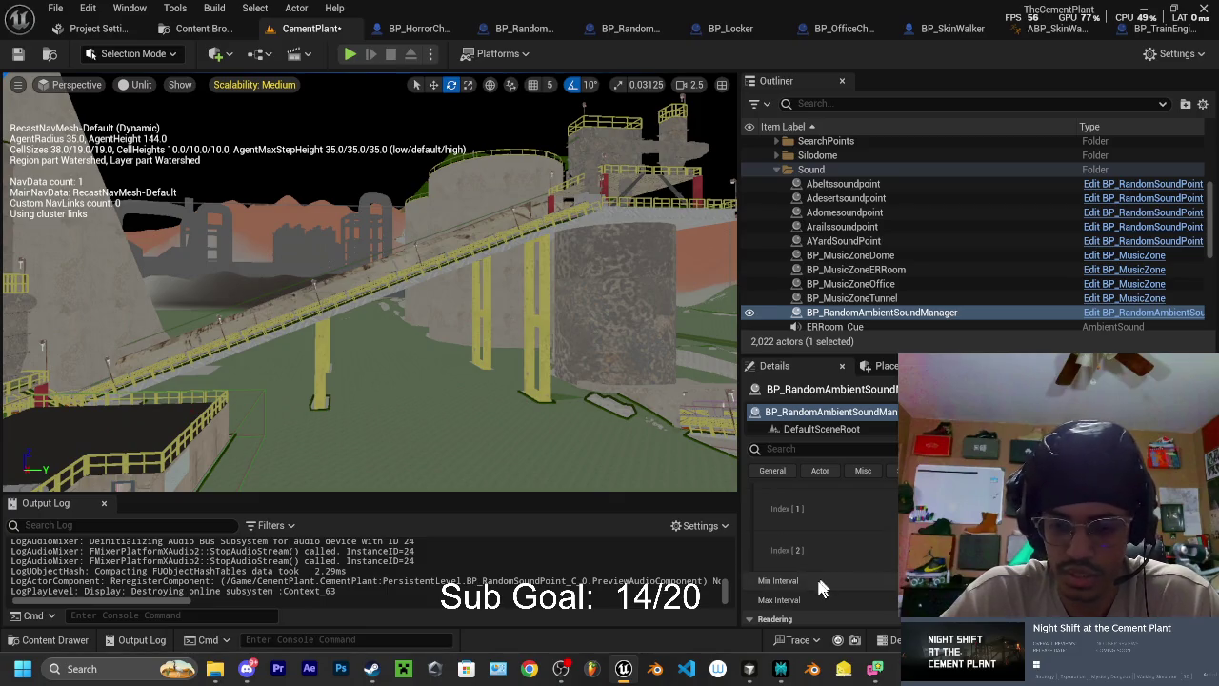
{"action": "scroll", "coordinate": [829, 586], "scroll_direction": "down", "scroll_amount": 2}
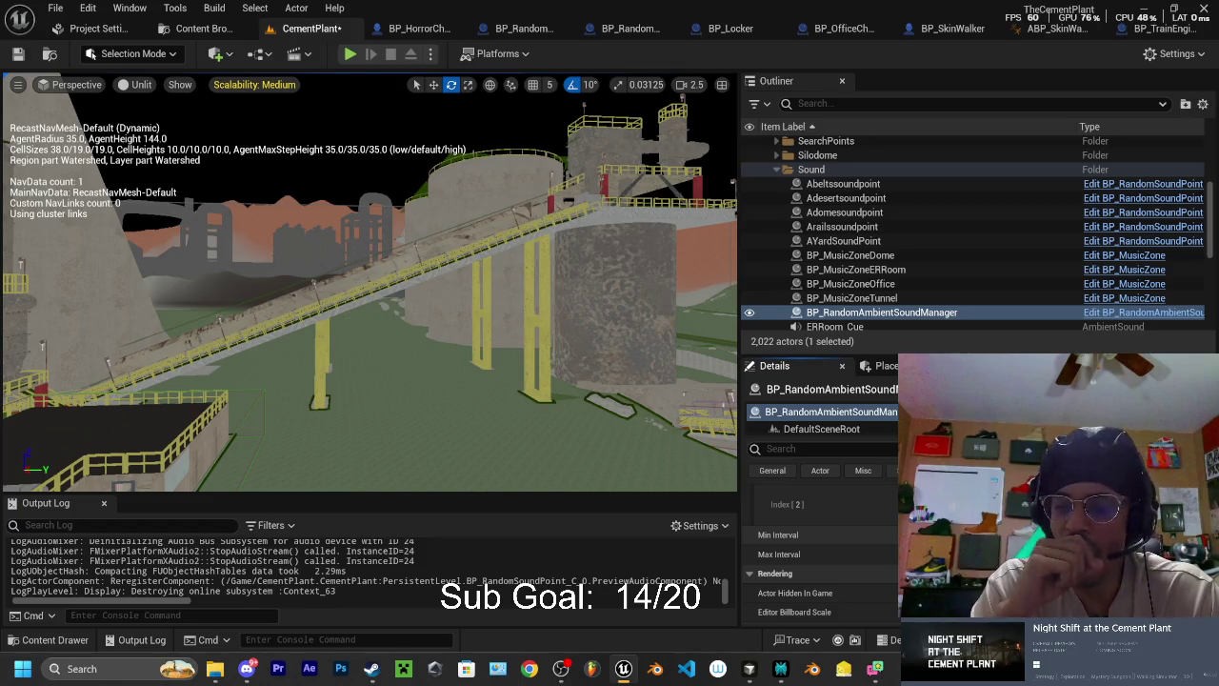
{"action": "scroll", "coordinate": [826, 527], "scroll_direction": "up", "scroll_amount": 3}
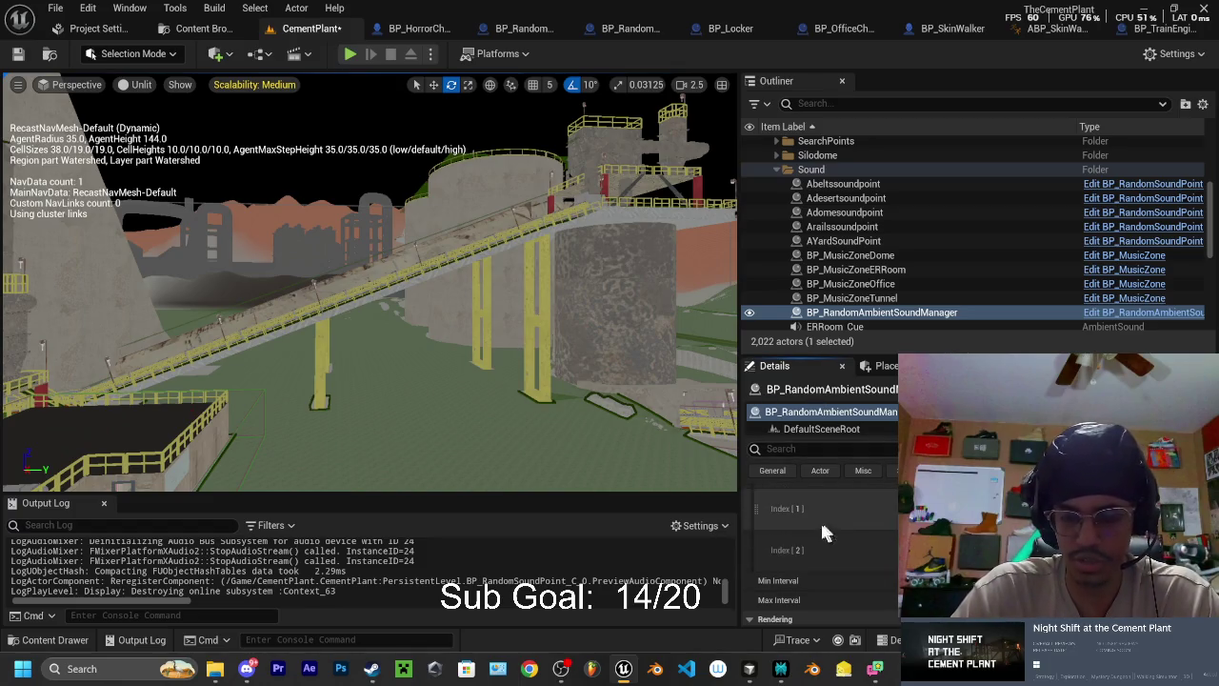
{"action": "scroll", "coordinate": [827, 534], "scroll_direction": "down", "scroll_amount": 1}
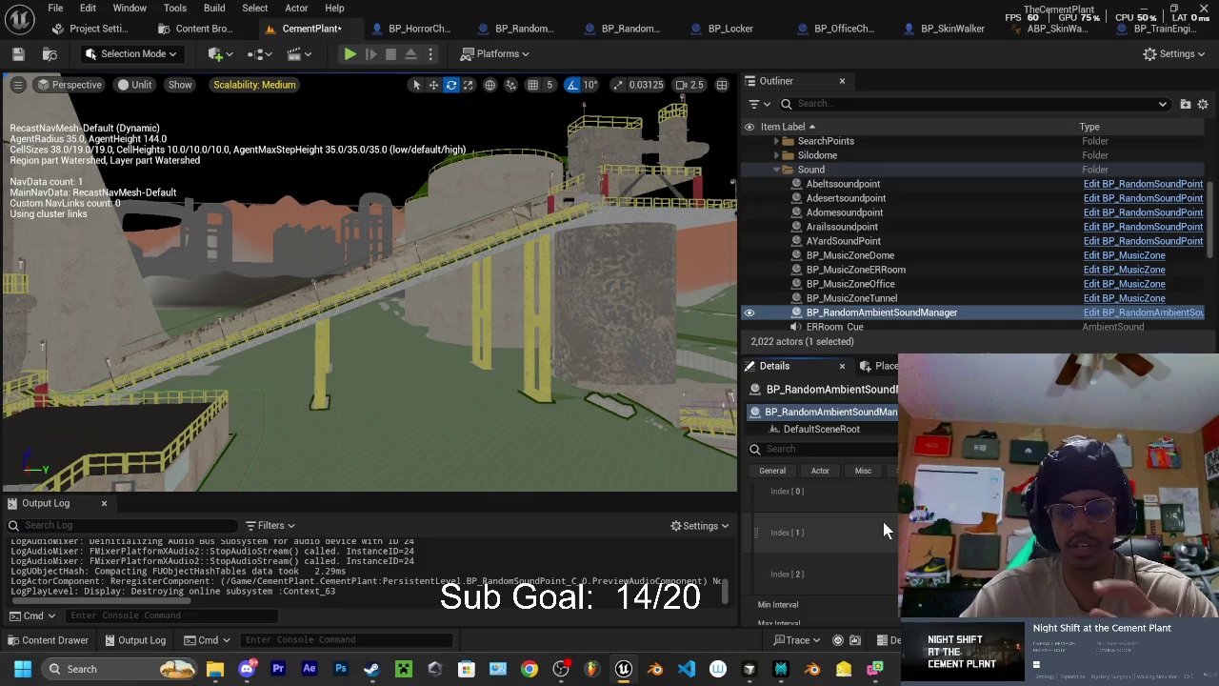
{"action": "left_click_drag", "start_coordinate": [381, 286], "coordinate": [457, 286]}
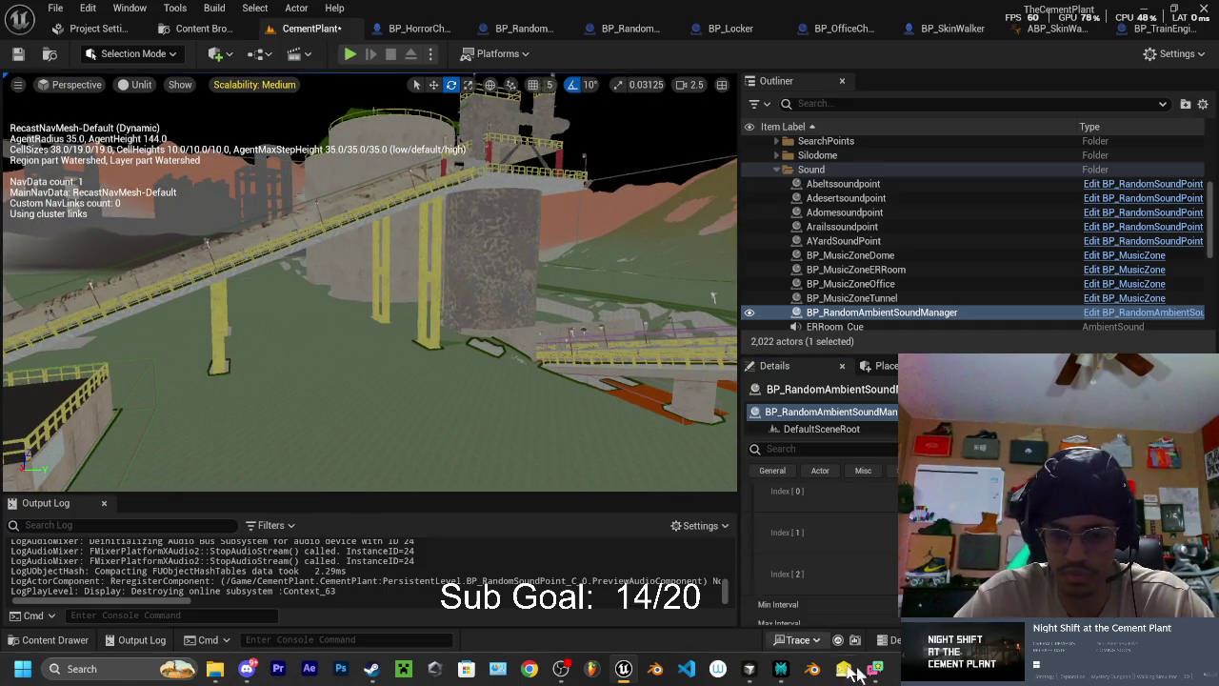
{"action": "key", "text": "ctrl+shift+s"}
{"action": "left_click", "coordinate": [723, 494]}
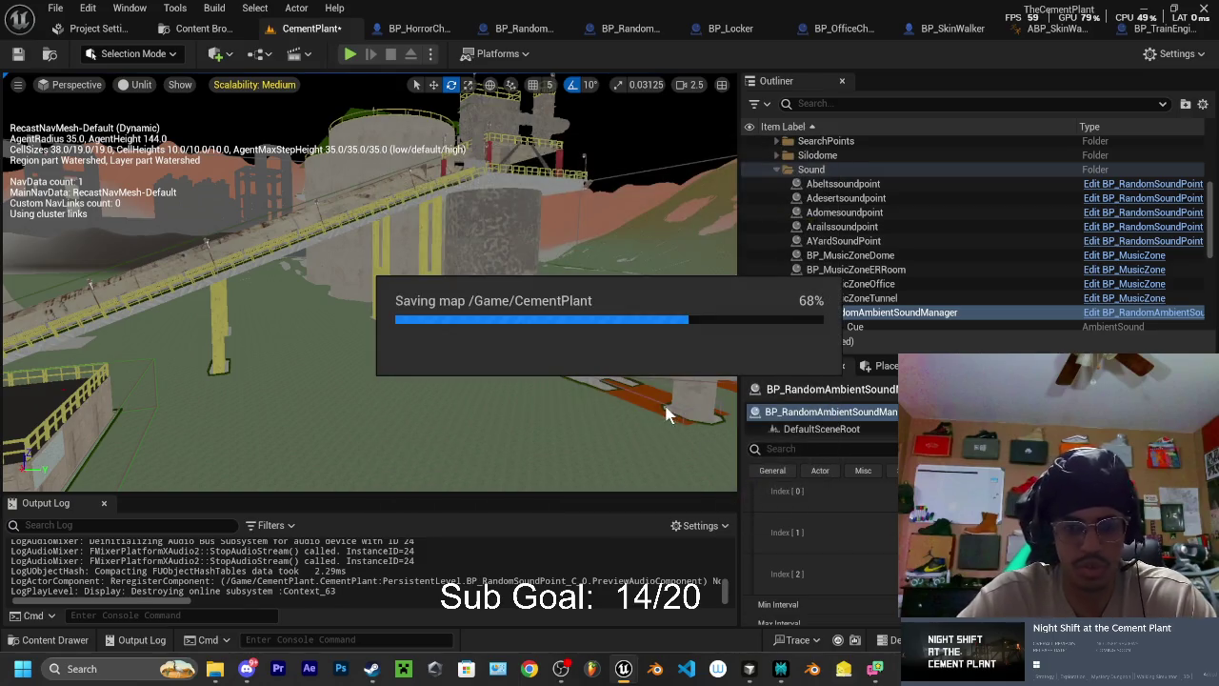
{"action": "mouse_move", "coordinate": [552, 346]}
{"action": "left_mouse_down"}
{"action": "mouse_move", "coordinate": [528, 110]}
{"action": "mouse_move", "coordinate": [505, 181]}
{"action": "left_mouse_up"}
{"action": "left_click", "coordinate": [777, 670]}
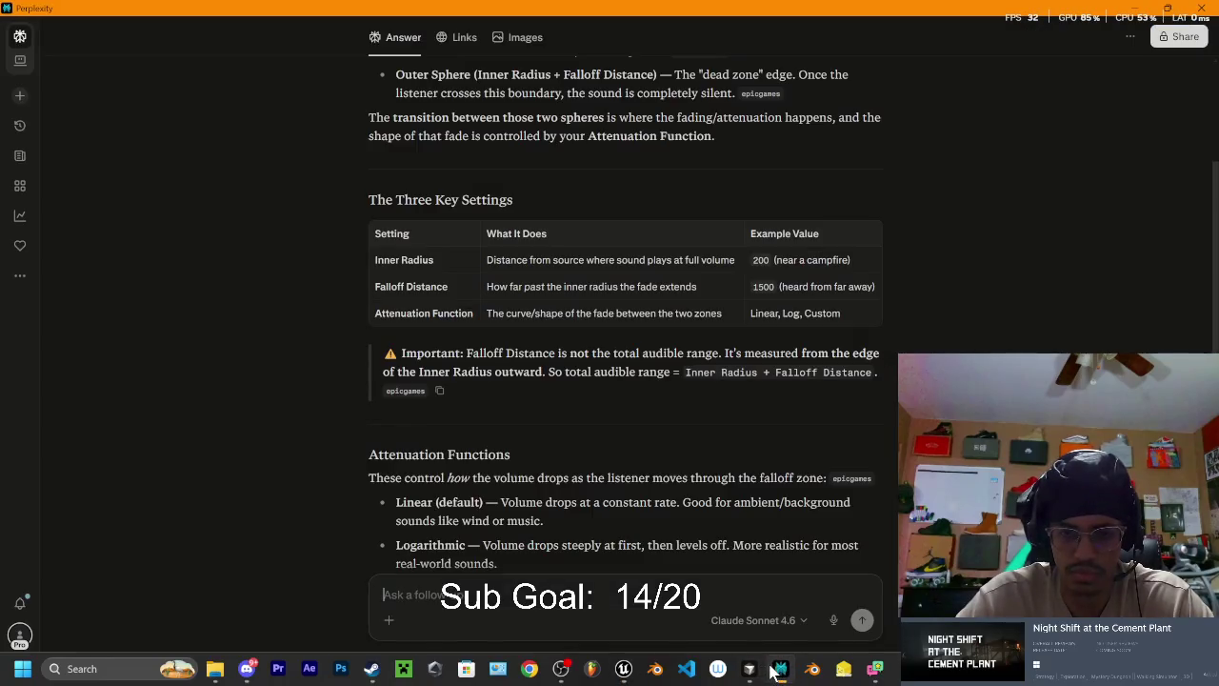
- Ask Cursor's agent chat "whats the thing for the reve…" about reverb settings
{"action": "left_click", "coordinate": [751, 671]}
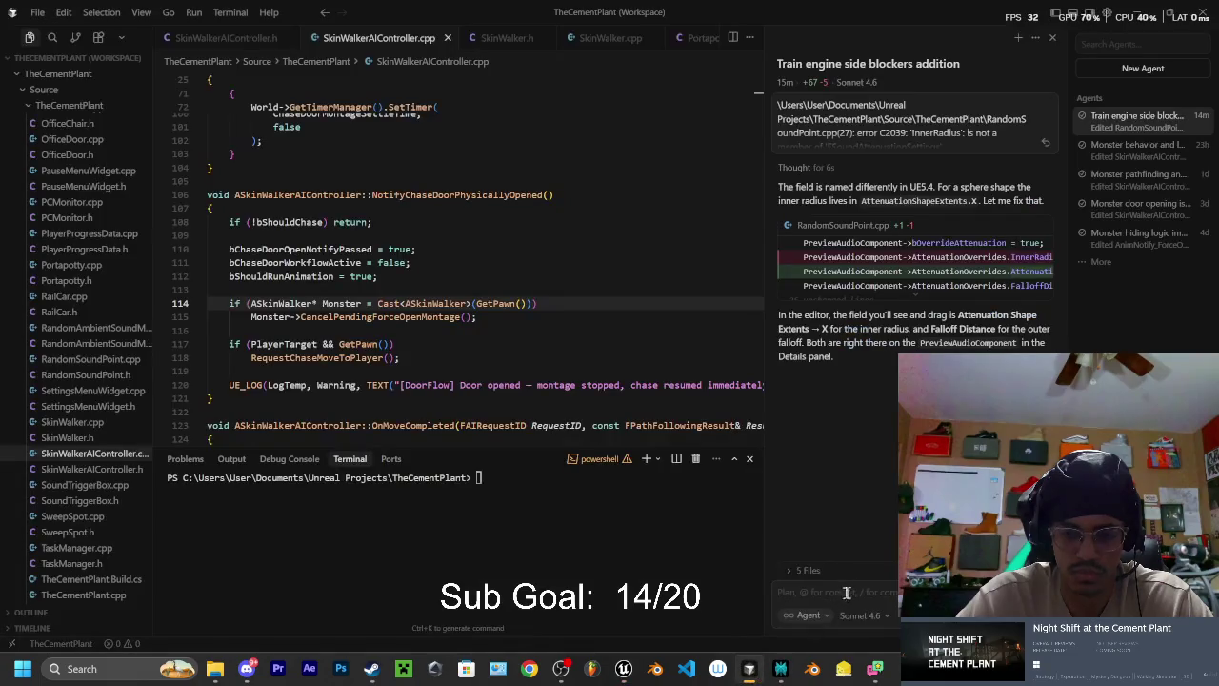
{"action": "left_click", "coordinate": [833, 597]}
{"action": "type", "text": "whats"}
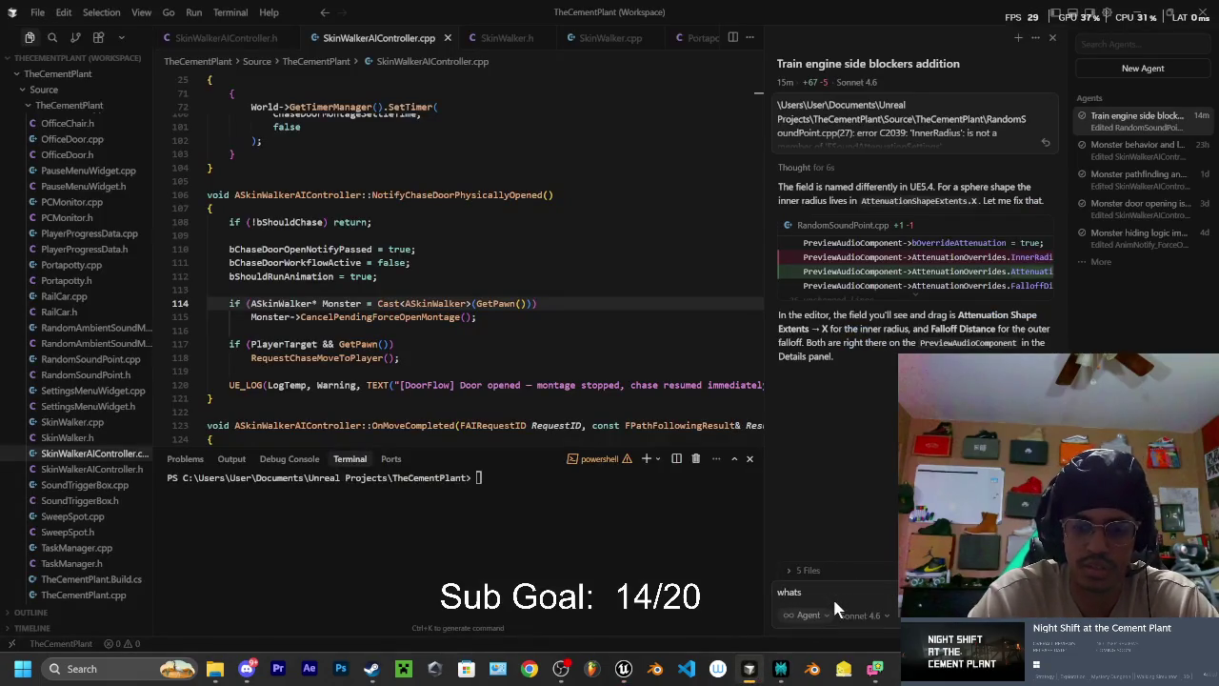
{"action": "type", "text": " th"}
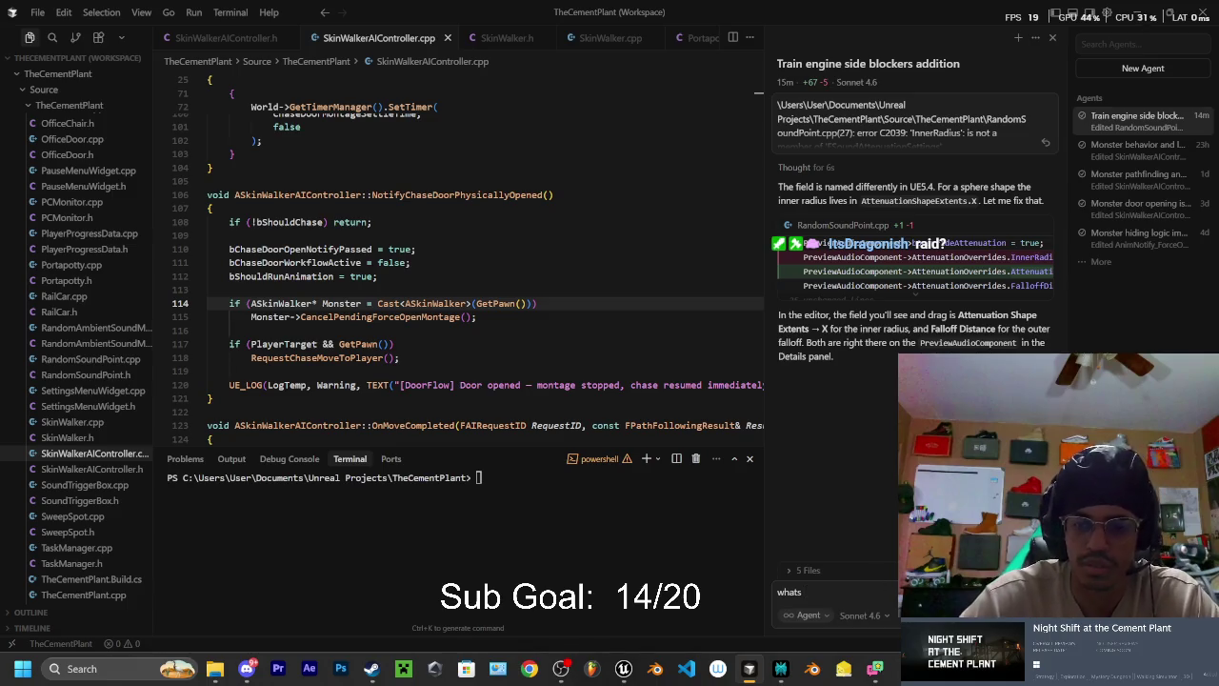
{"action": "type", "text": "e thing for the reverb"}
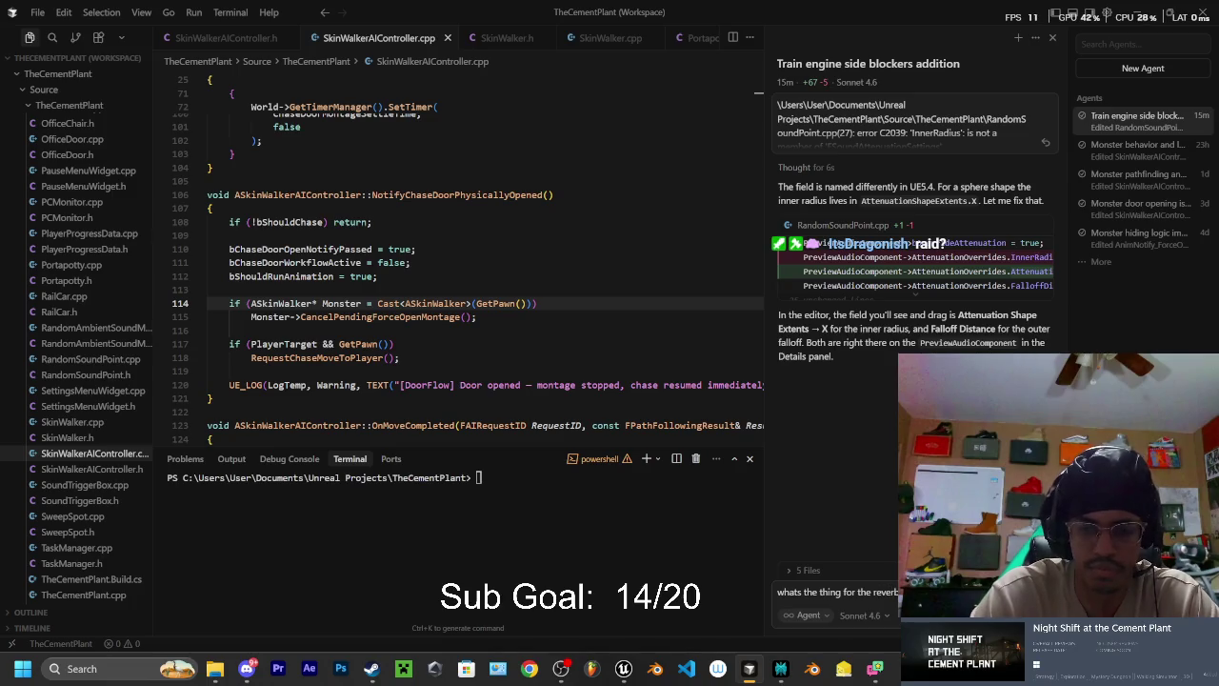
{"action": "key", "text": "Return"}
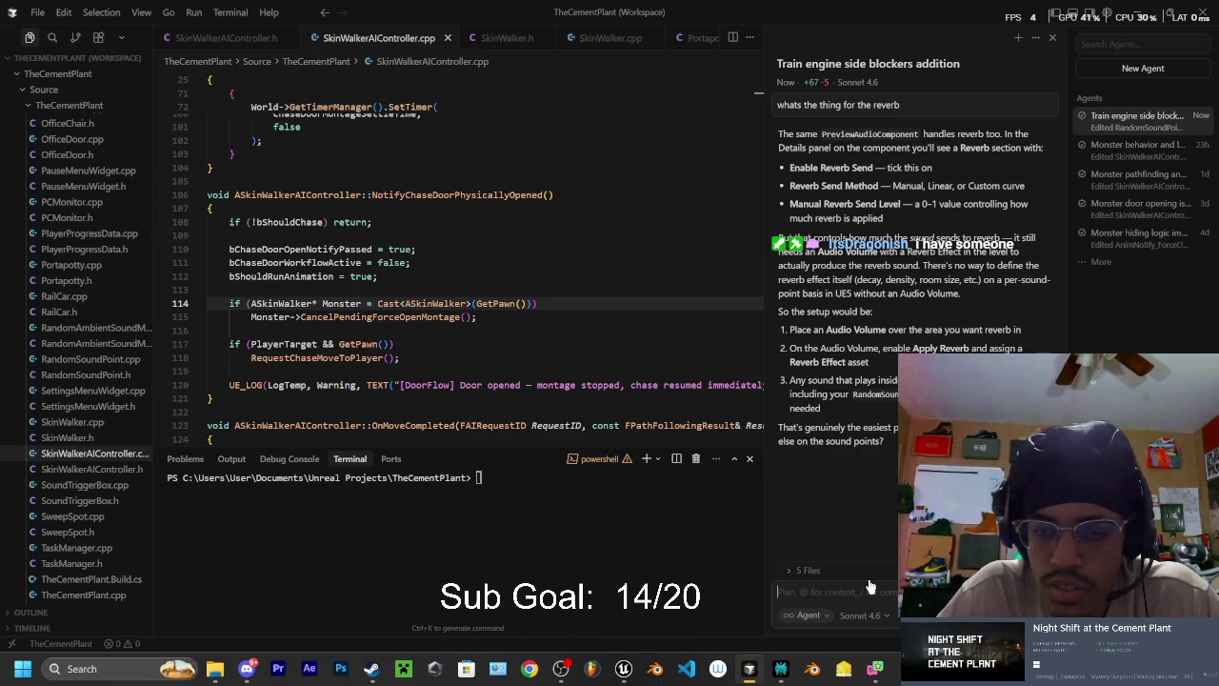
- Send the agent a follow-up clarifying you want a reverb zone without C++
{"action": "left_click", "coordinate": [833, 593]}
{"action": "type", "text": "no no"}
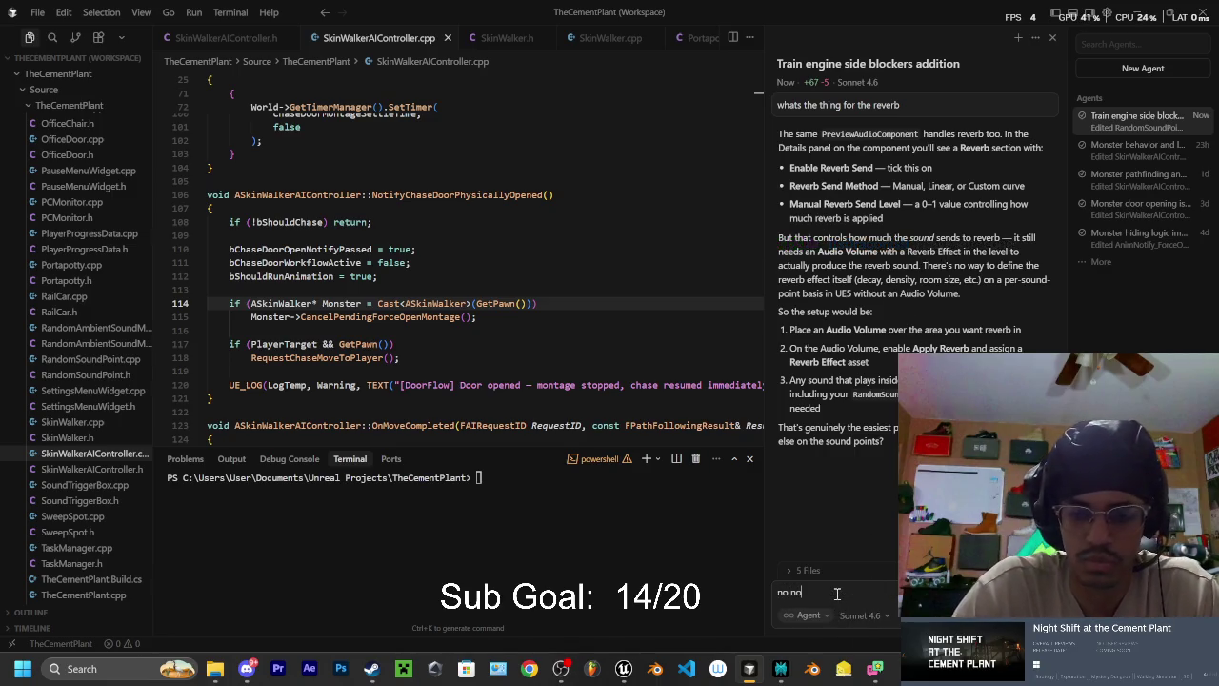
{"action": "type", "text": " i mean making a rev"}
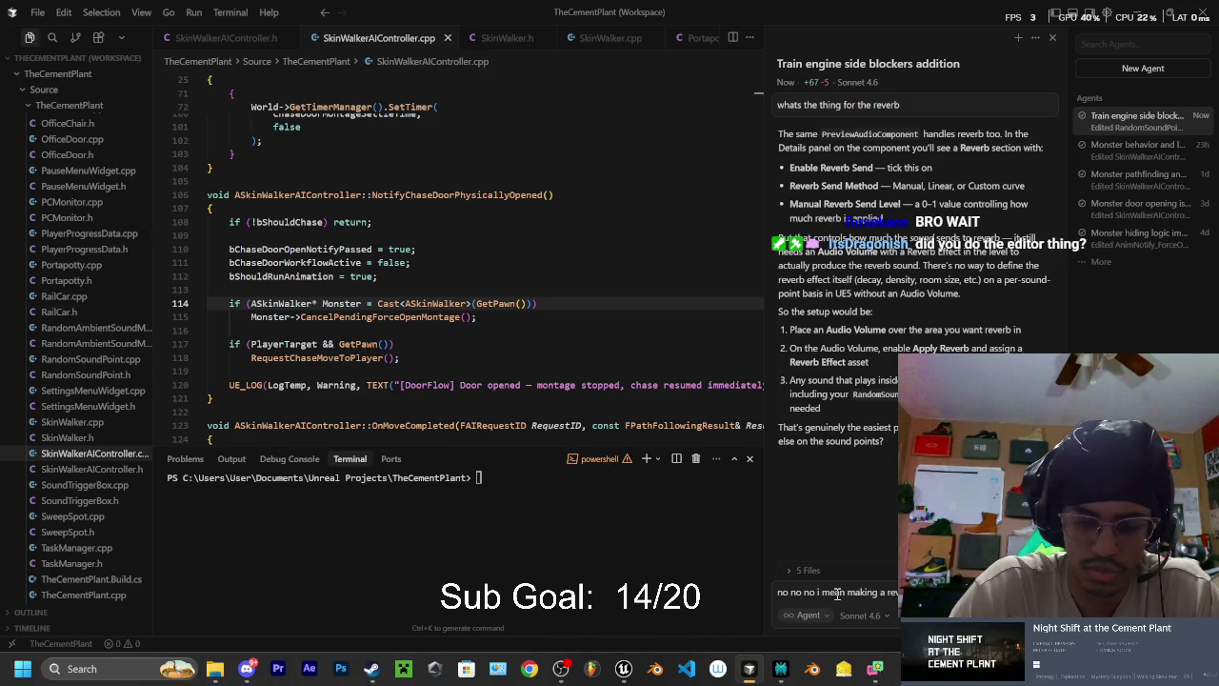
{"action": "type", "text": "something that didn"}
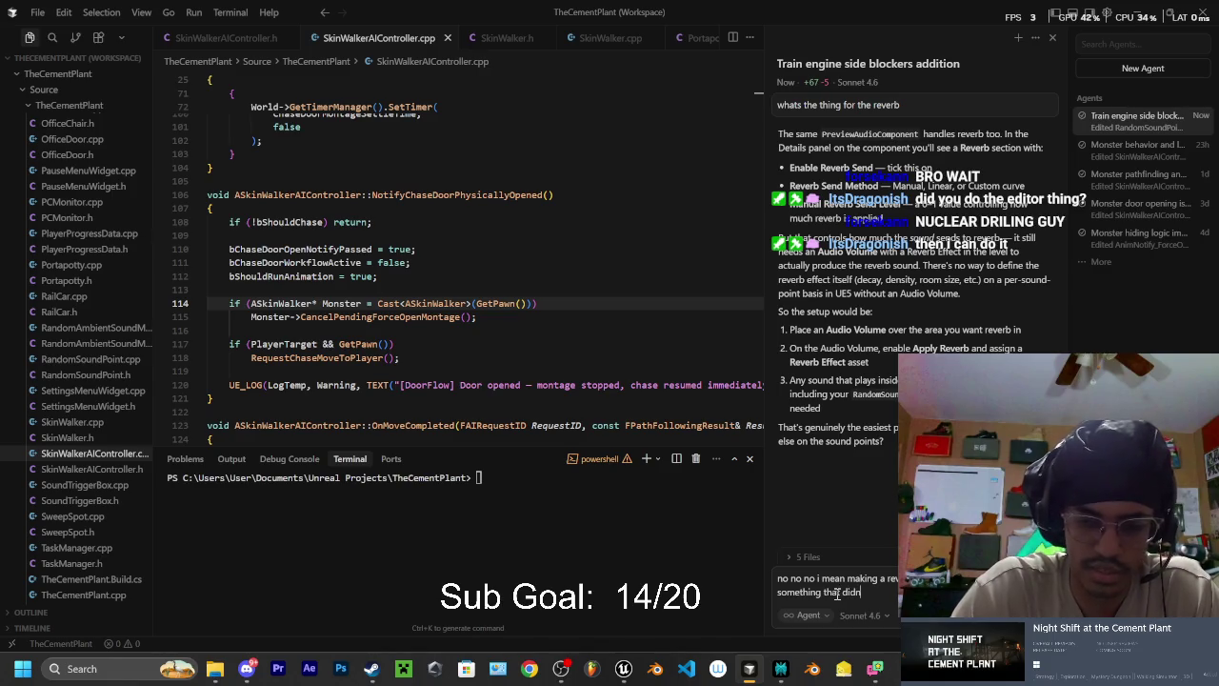
{"action": "type", "text": "t involves"}
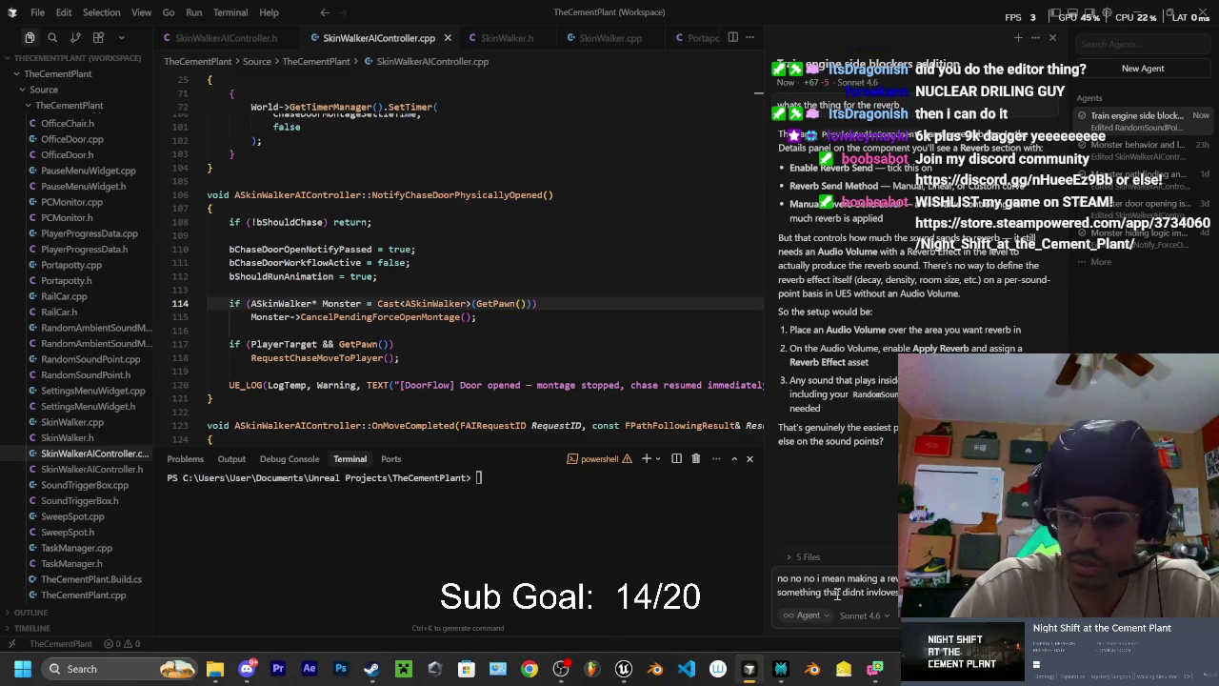
{"action": "key", "text": "Return"}
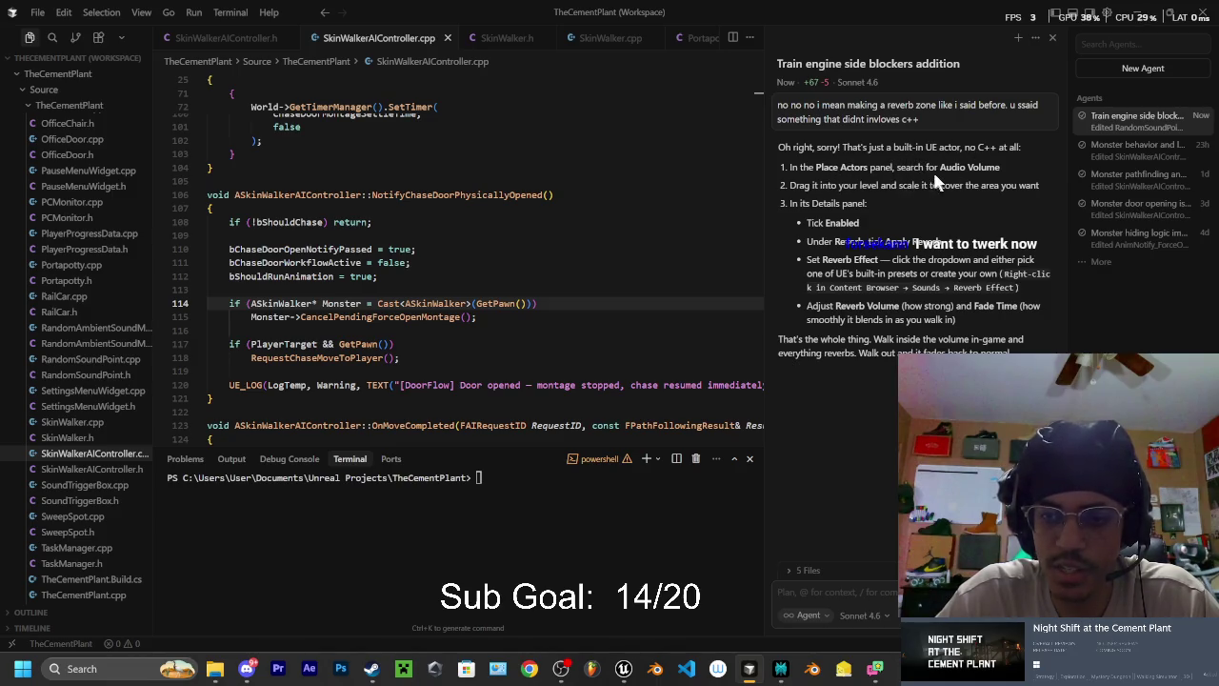
- Place an Audio Volume into the CementPlant level by searching 'audio' in Place Actors
{"action": "left_click", "coordinate": [623, 669]}
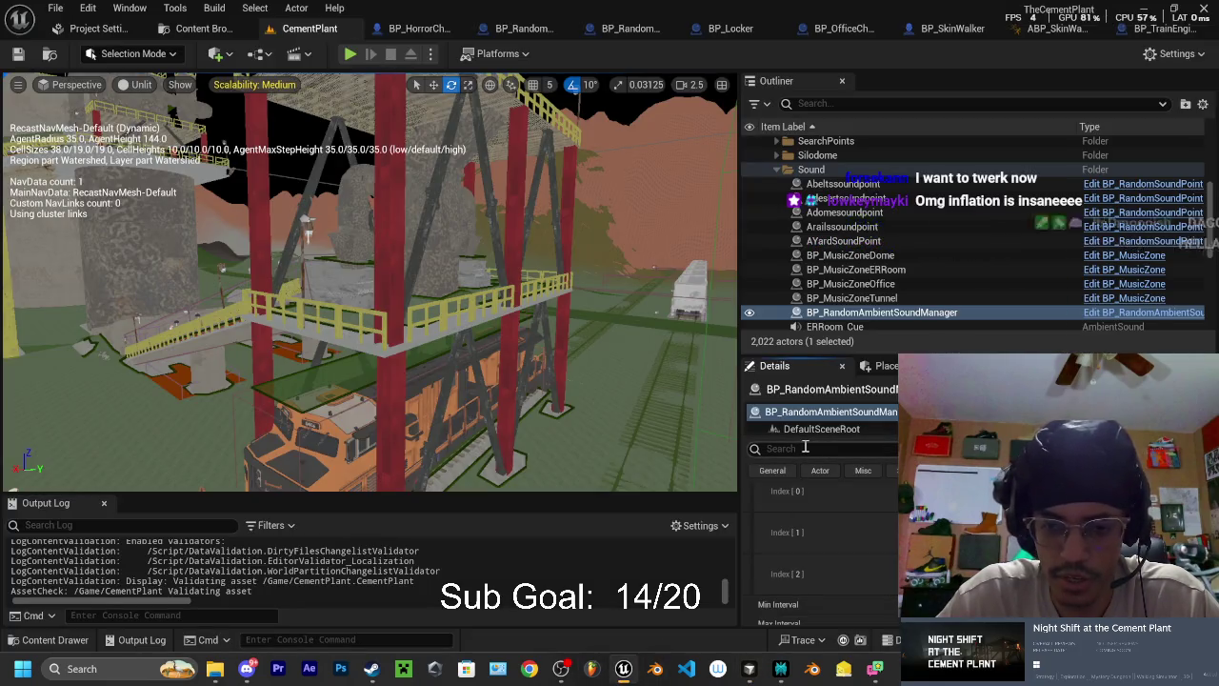
{"action": "left_click", "coordinate": [883, 366]}
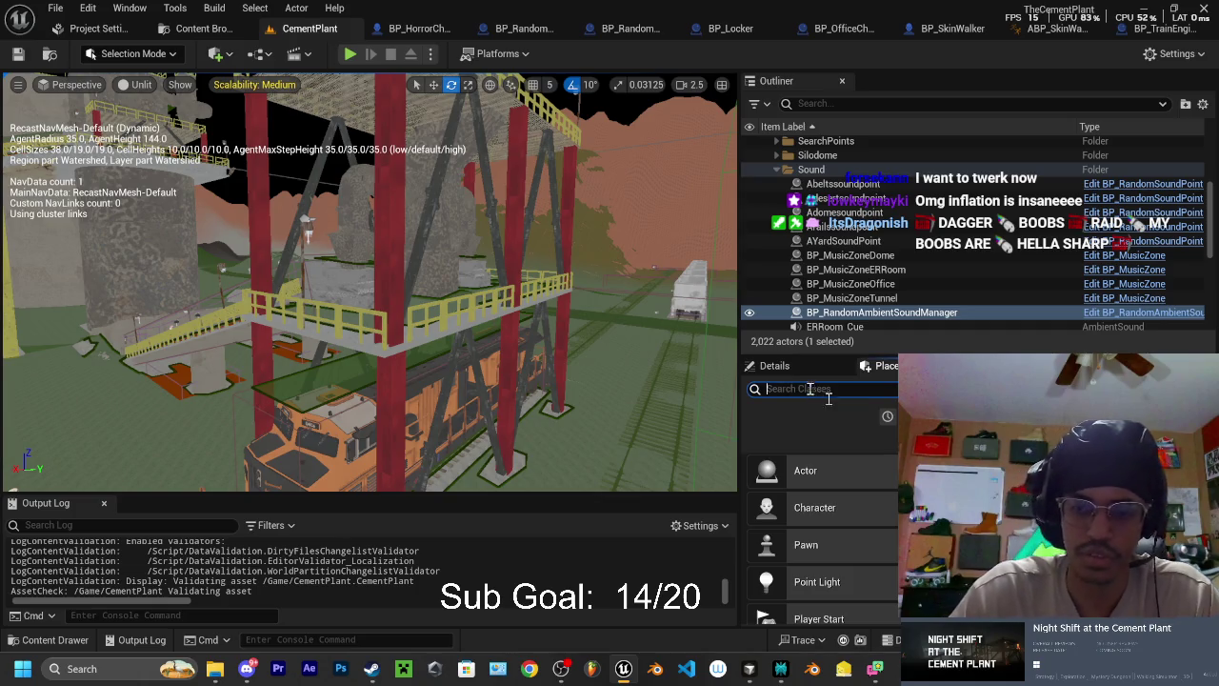
{"action": "left_click", "coordinate": [887, 417]}
{"action": "left_click", "coordinate": [803, 389]}
{"action": "type", "text": "audio"}
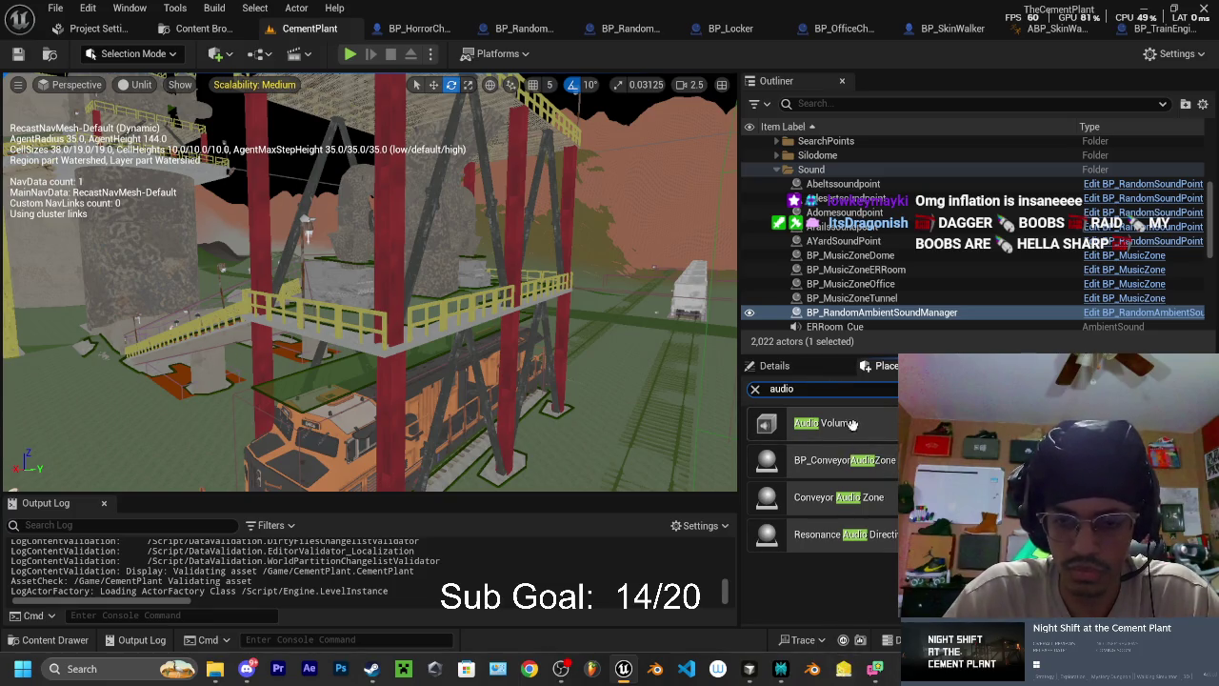
{"action": "left_click_drag", "start_coordinate": [850, 423], "coordinate": [603, 426]}
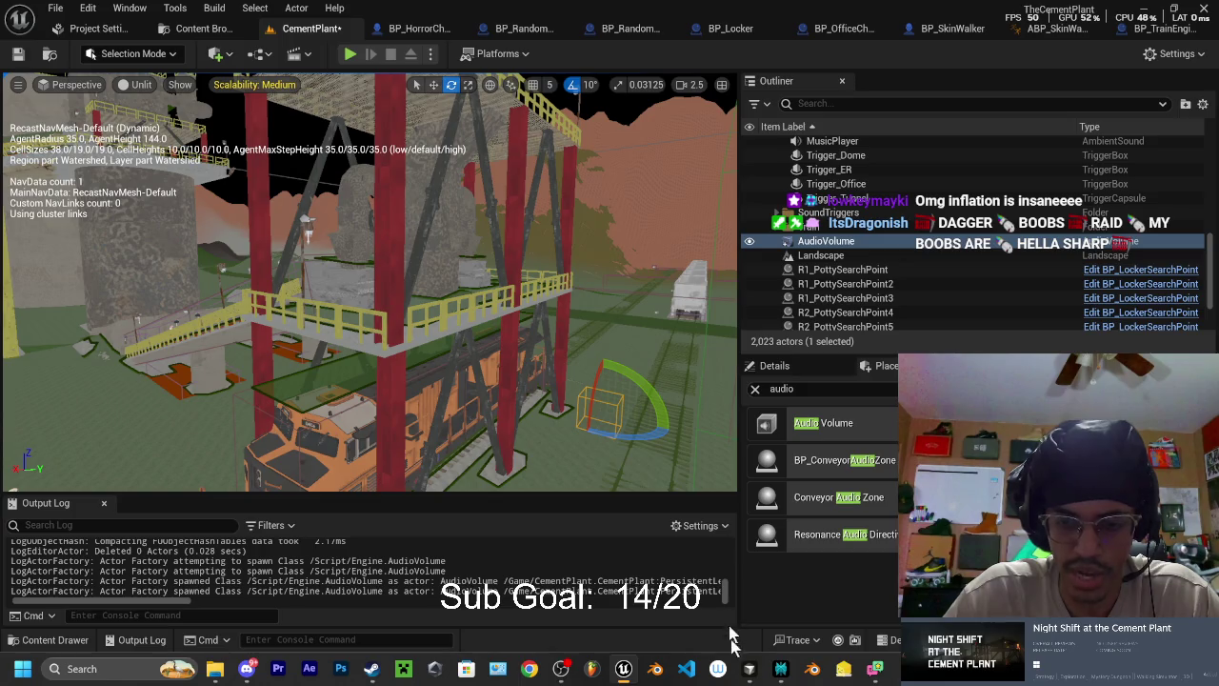
- Read the agent's Audio Volume reverb steps in Cursor, then return to Unreal
{"action": "left_click", "coordinate": [750, 671]}
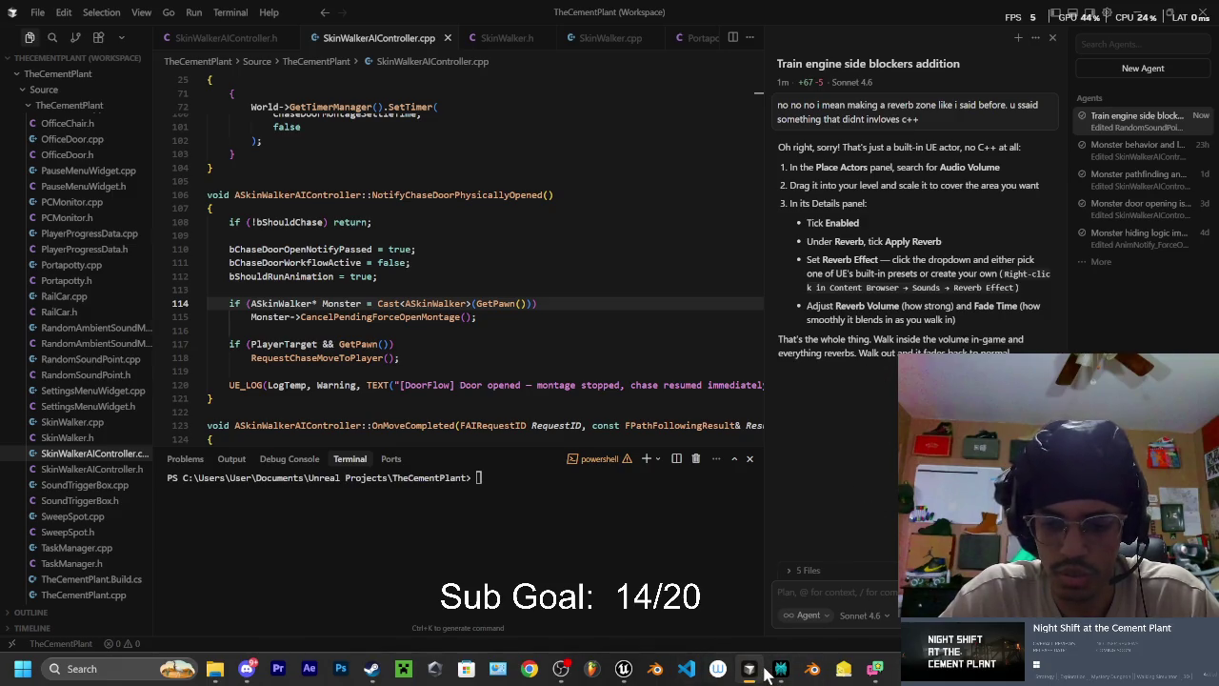
{"action": "mouse_move", "coordinate": [750, 669]}
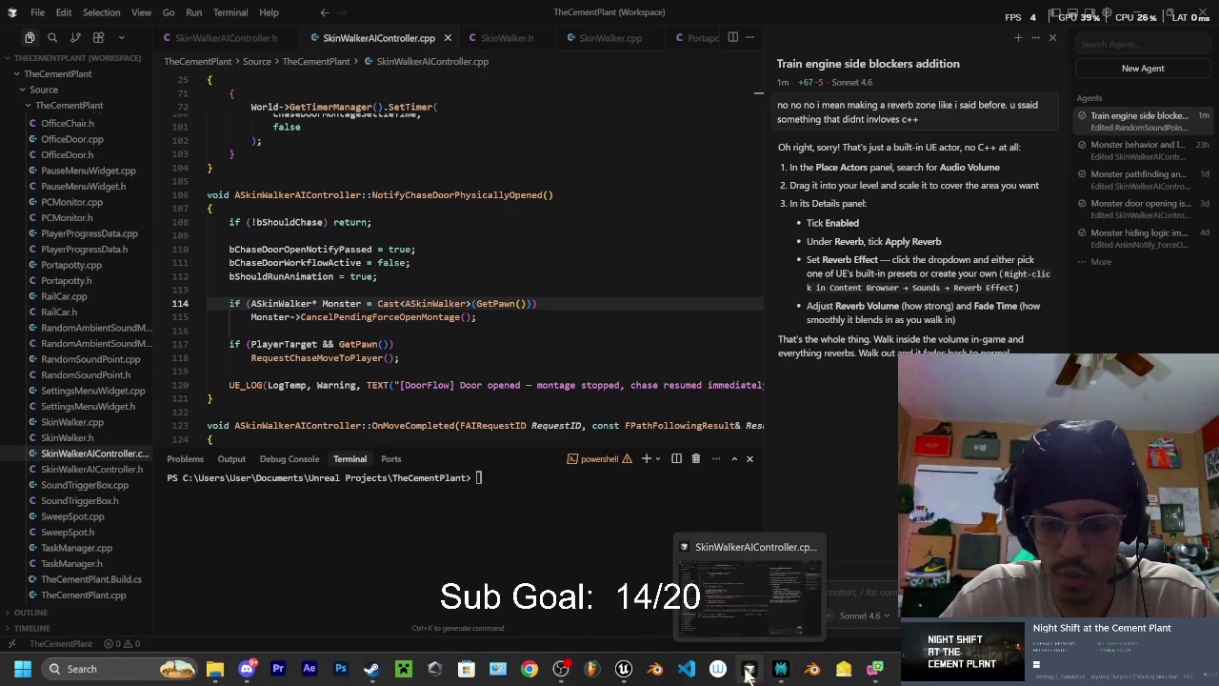
{"action": "left_click", "coordinate": [624, 669]}
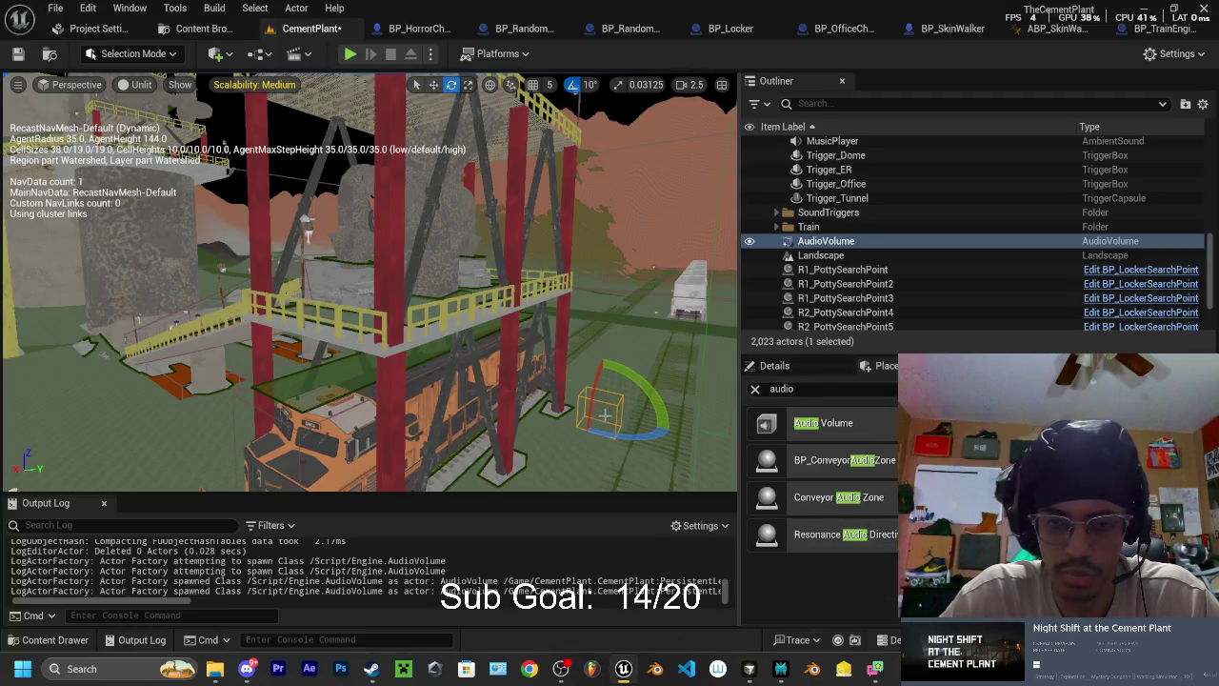
- Expand the AudioVolume's reverb settings and assign the Cave reverb preset as Reverb Effect
{"action": "left_click", "coordinate": [785, 367]}
{"action": "scroll", "coordinate": [821, 517], "scroll_direction": "up", "scroll_amount": 5}
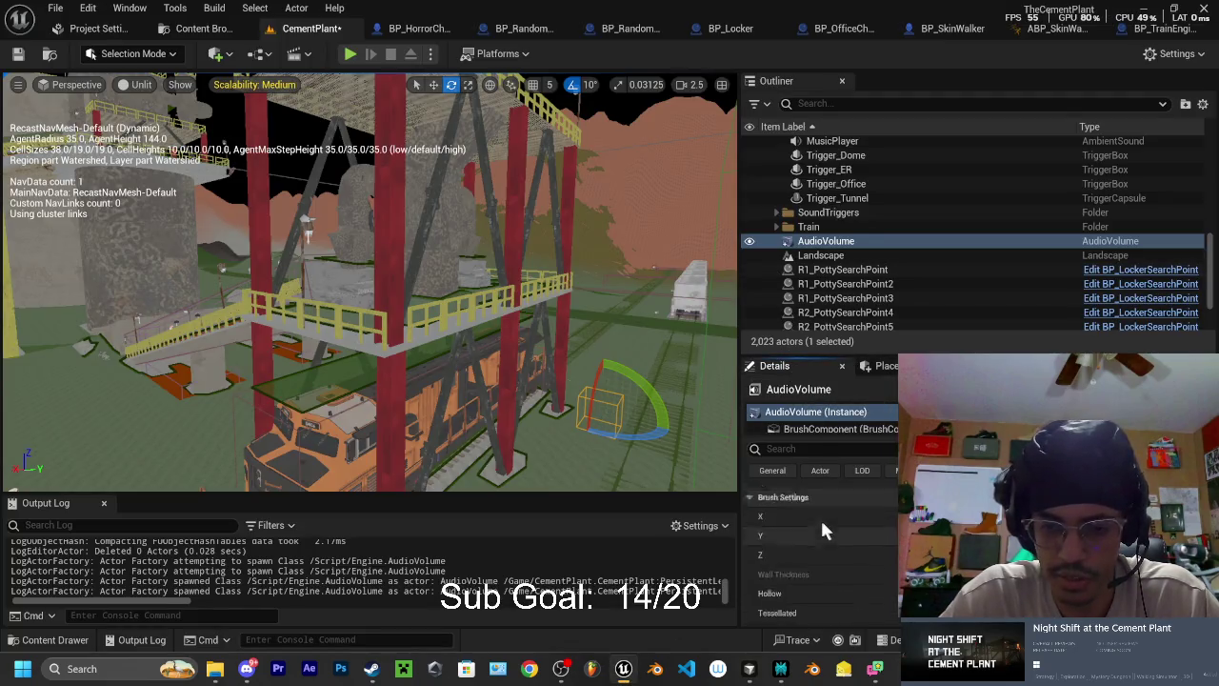
{"action": "scroll", "coordinate": [862, 531], "scroll_direction": "down", "scroll_amount": 3}
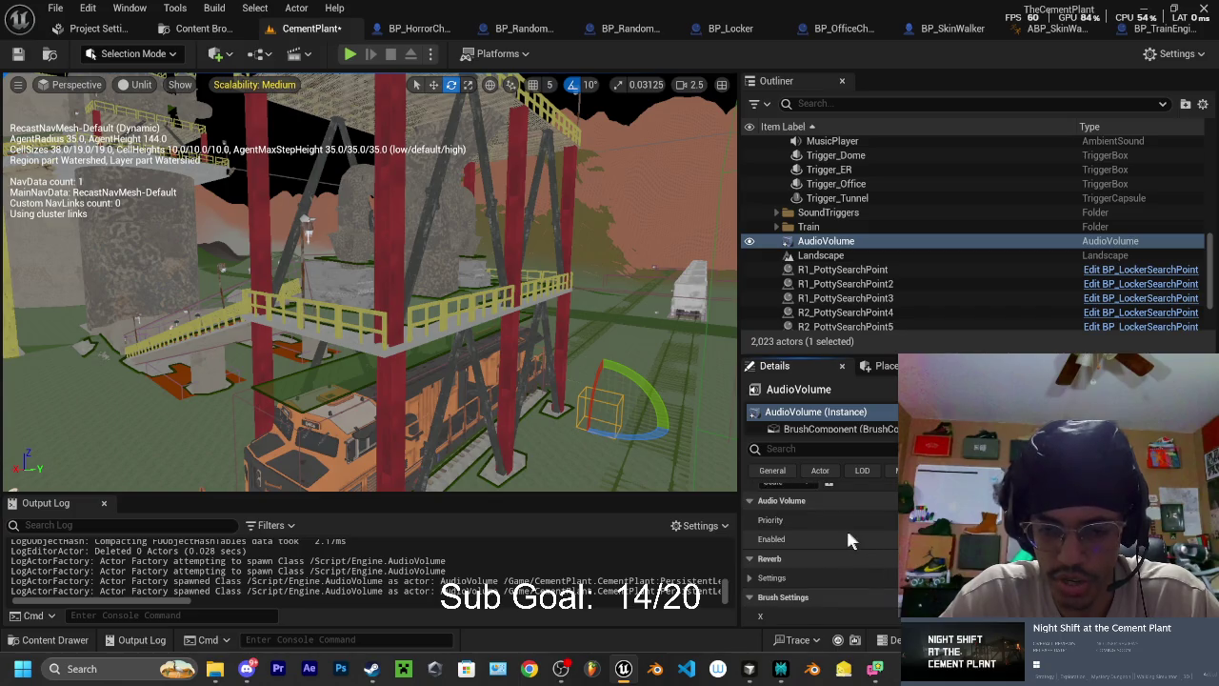
{"action": "scroll", "coordinate": [803, 523], "scroll_direction": "down", "scroll_amount": 2}
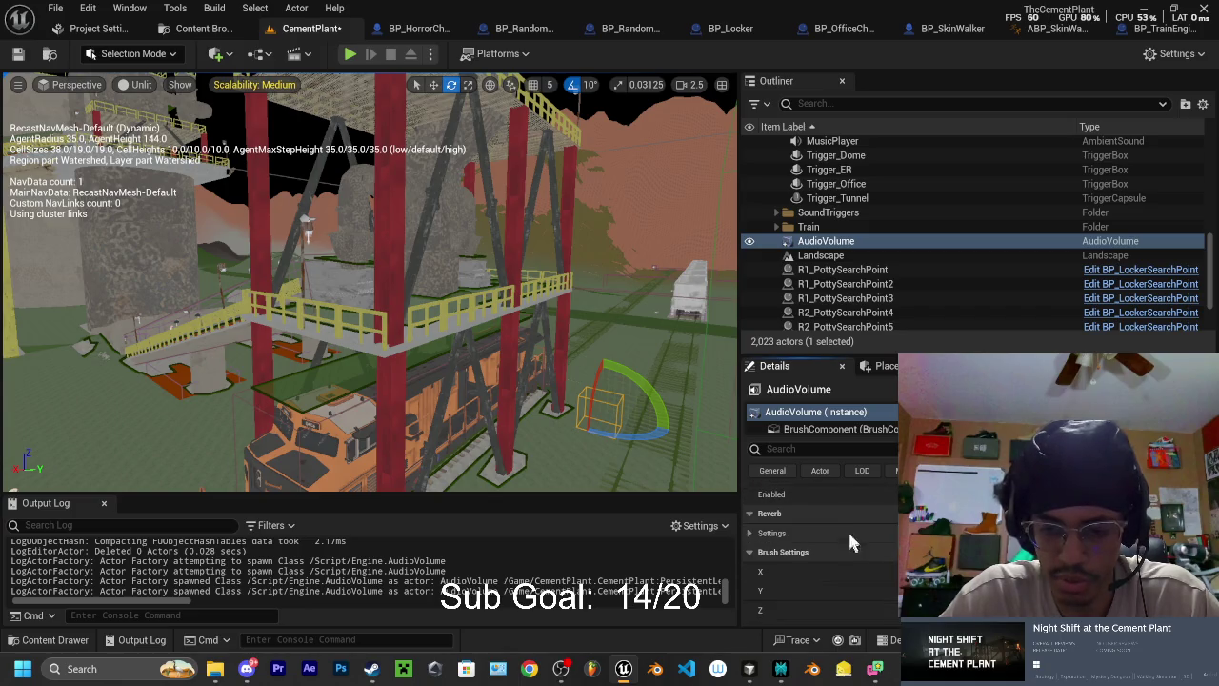
{"action": "left_click", "coordinate": [755, 535]}
{"action": "scroll", "coordinate": [819, 528], "scroll_direction": "down", "scroll_amount": 2}
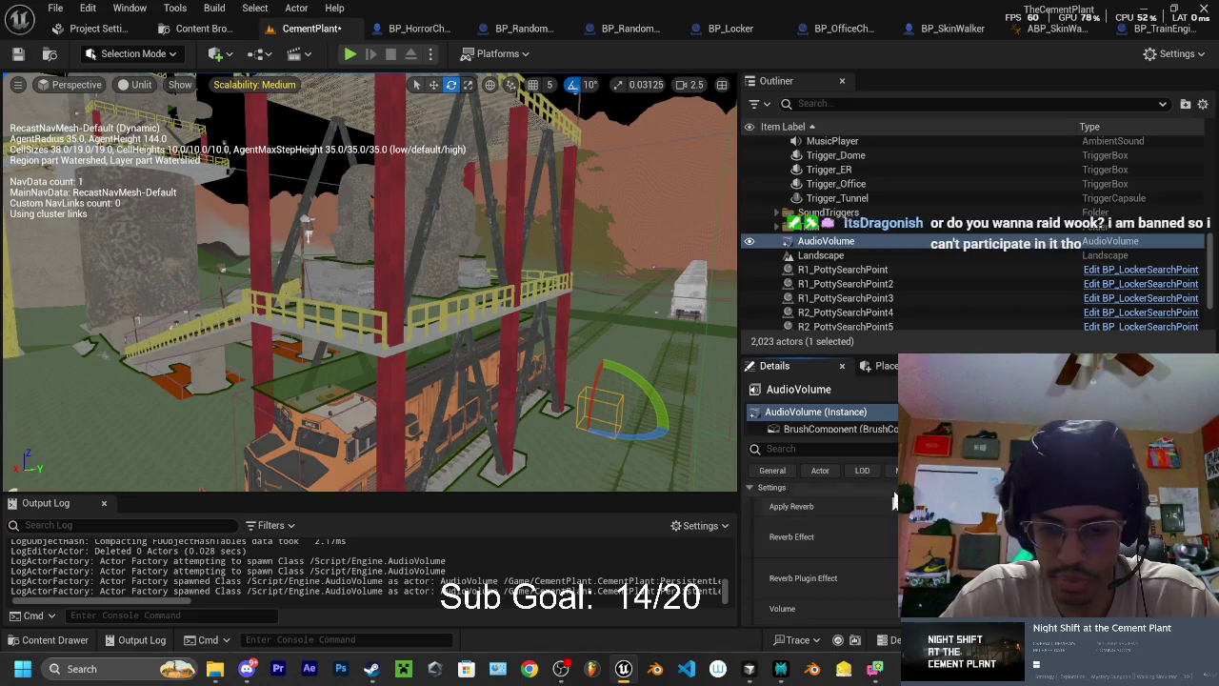
{"action": "left_click", "coordinate": [1095, 513]}
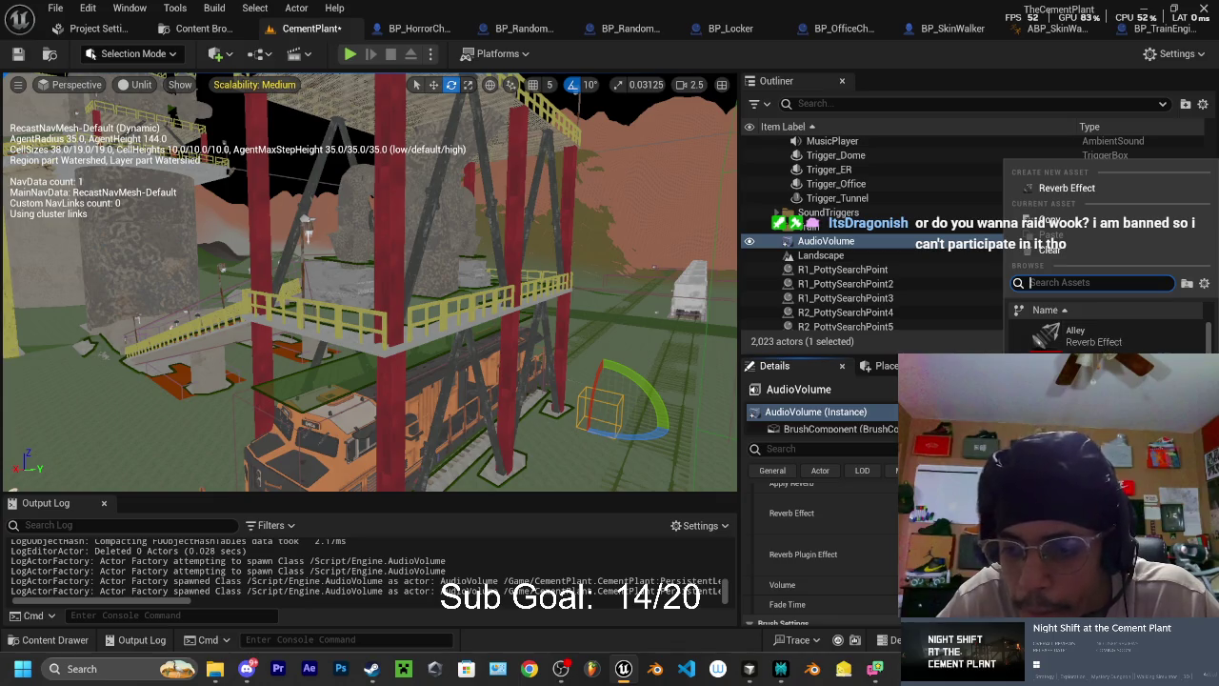
{"action": "scroll", "coordinate": [1105, 334], "scroll_direction": "down", "scroll_amount": 2}
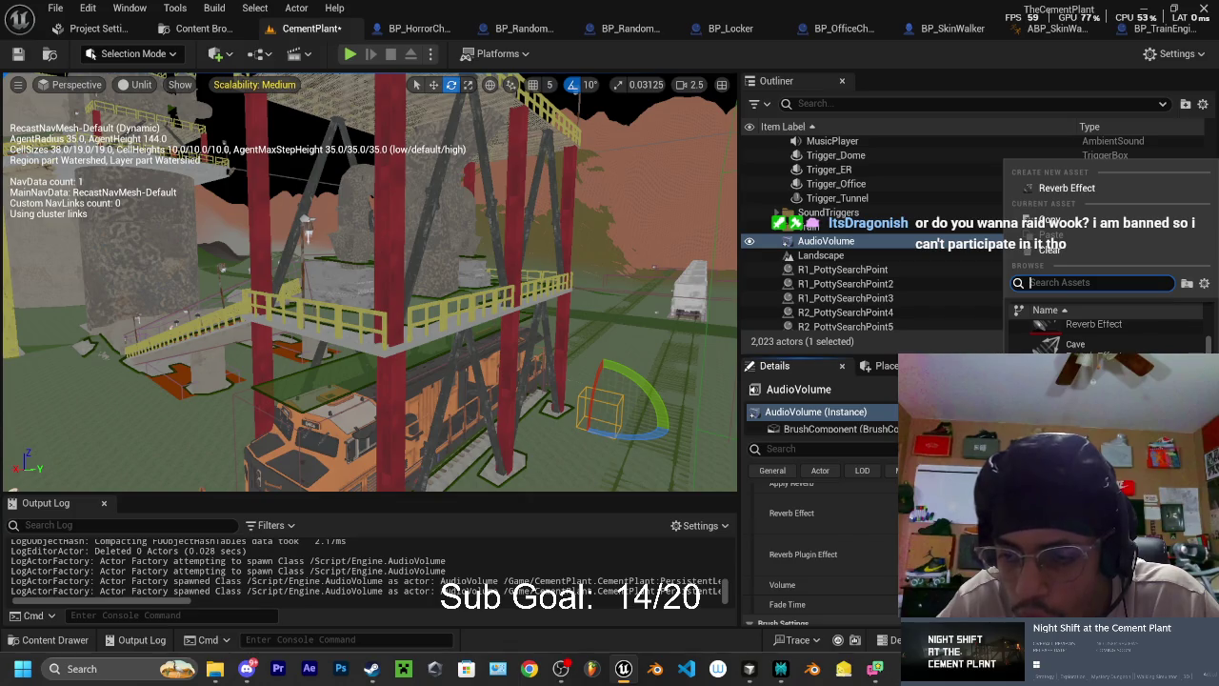
{"action": "left_click", "coordinate": [1096, 344]}
- Revisit the Reverb Effect choices to finalize the preset, then search the volume's properties
{"action": "left_click", "coordinate": [1095, 512]}
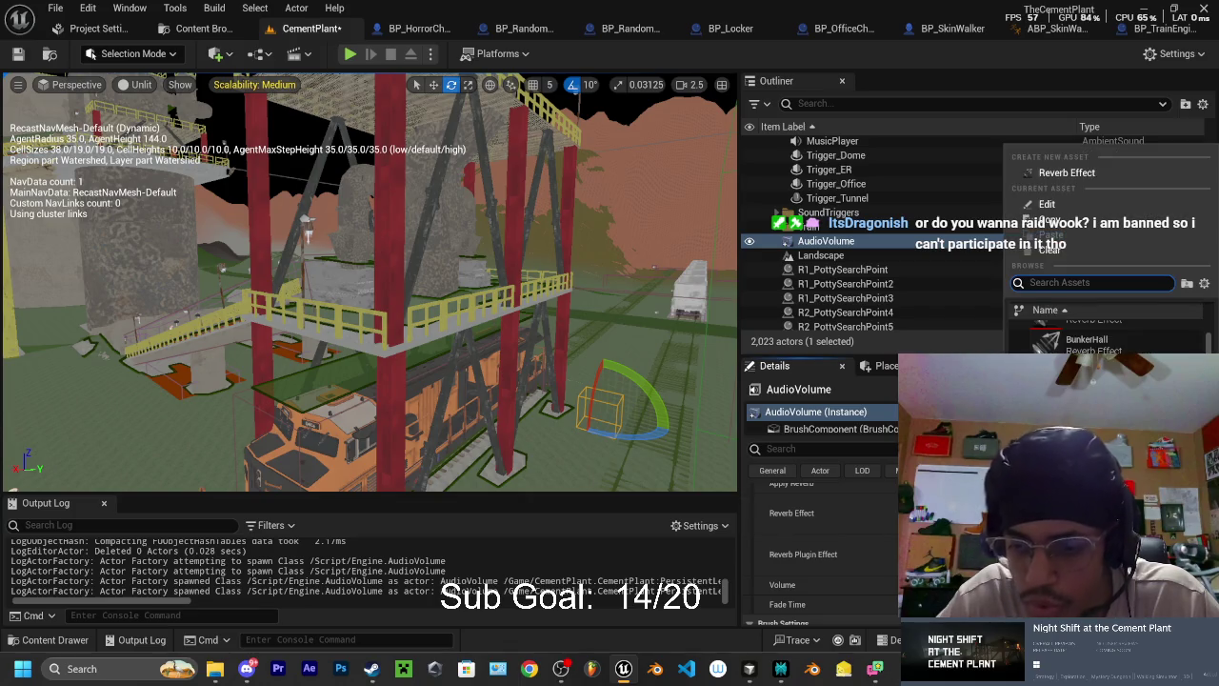
{"action": "scroll", "coordinate": [1127, 349], "scroll_direction": "down", "scroll_amount": 3}
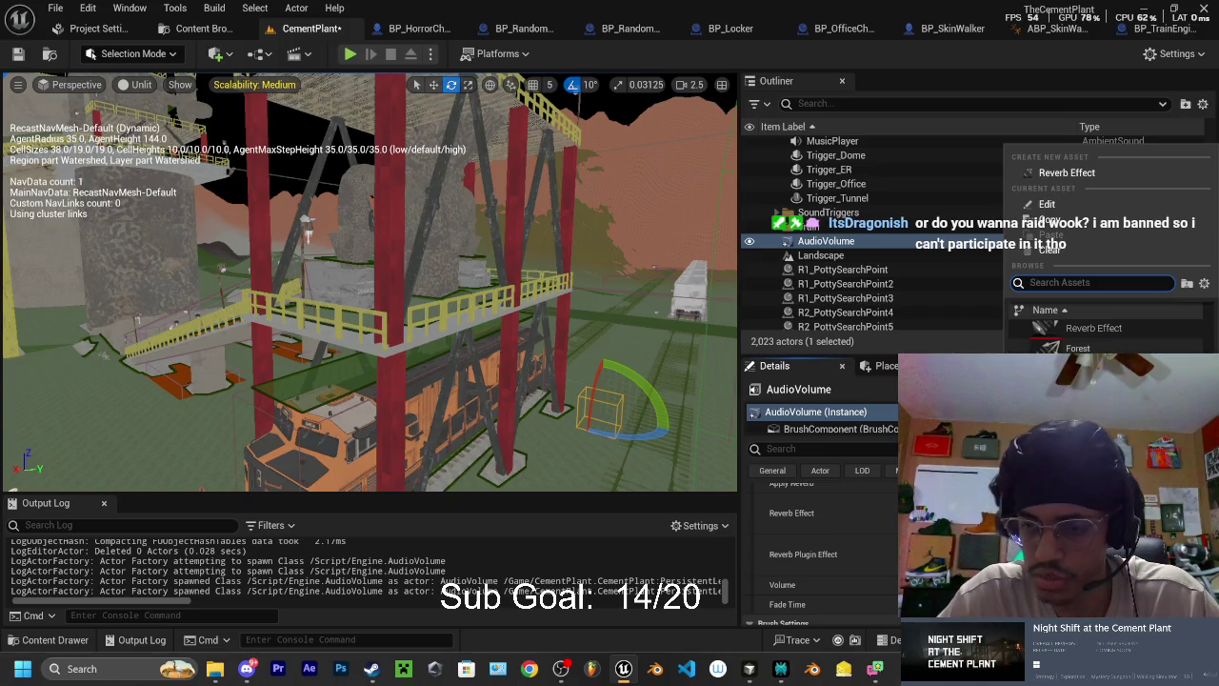
{"action": "scroll", "coordinate": [1105, 333], "scroll_direction": "down", "scroll_amount": 2}
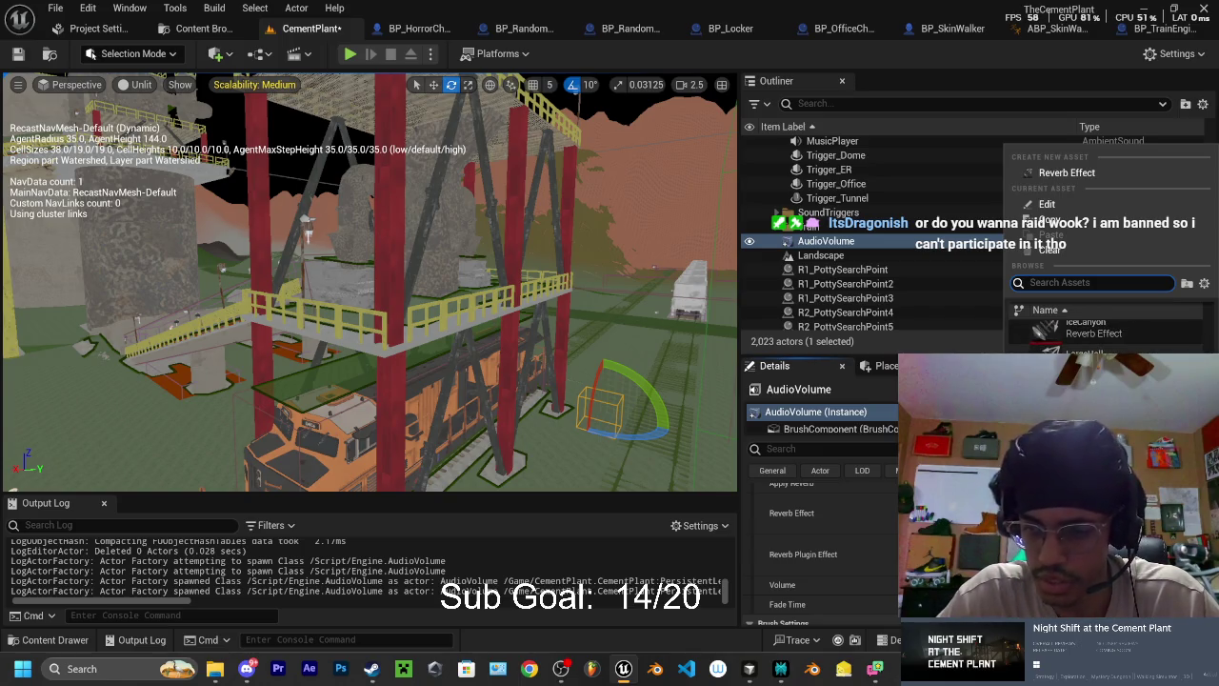
{"action": "left_click", "coordinate": [820, 514]}
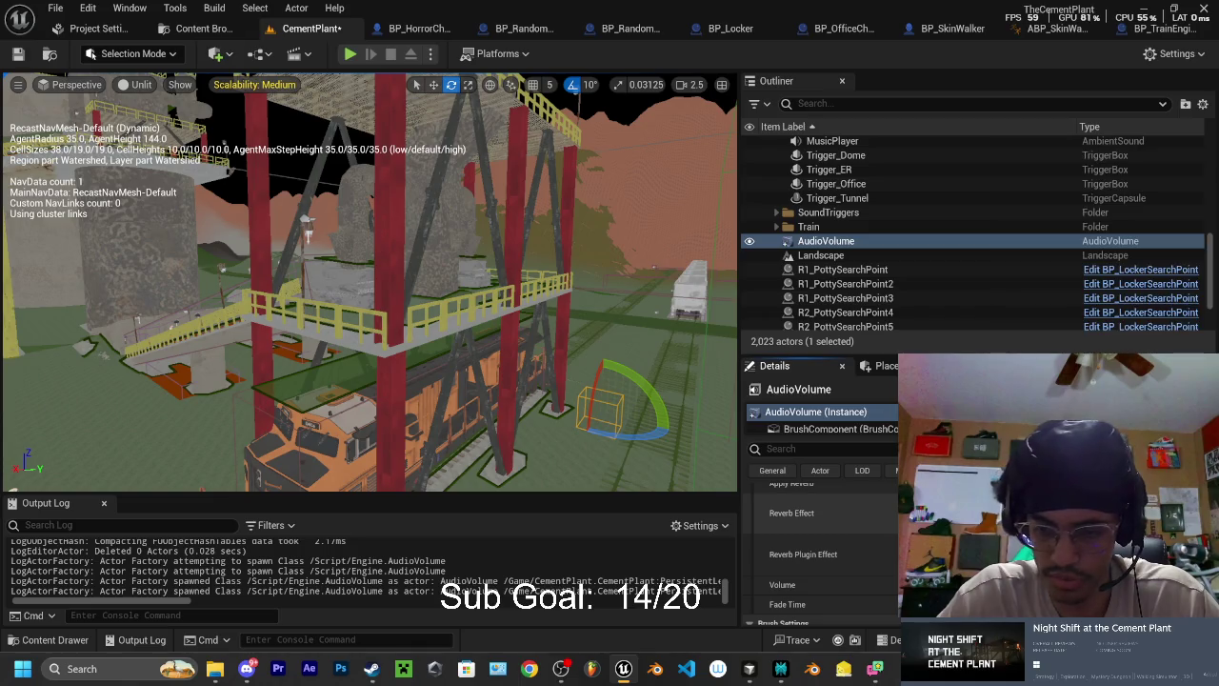
{"action": "scroll", "coordinate": [819, 543], "scroll_direction": "down", "scroll_amount": 1}
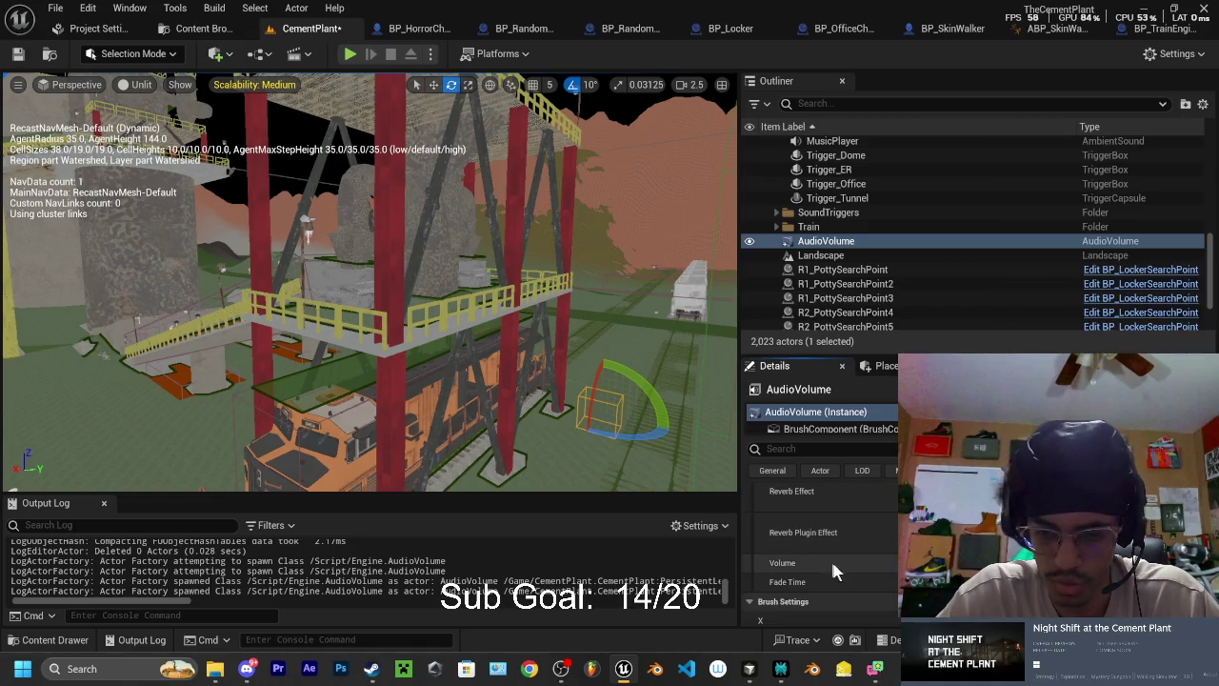
{"action": "scroll", "coordinate": [819, 552], "scroll_direction": "down", "scroll_amount": 7}
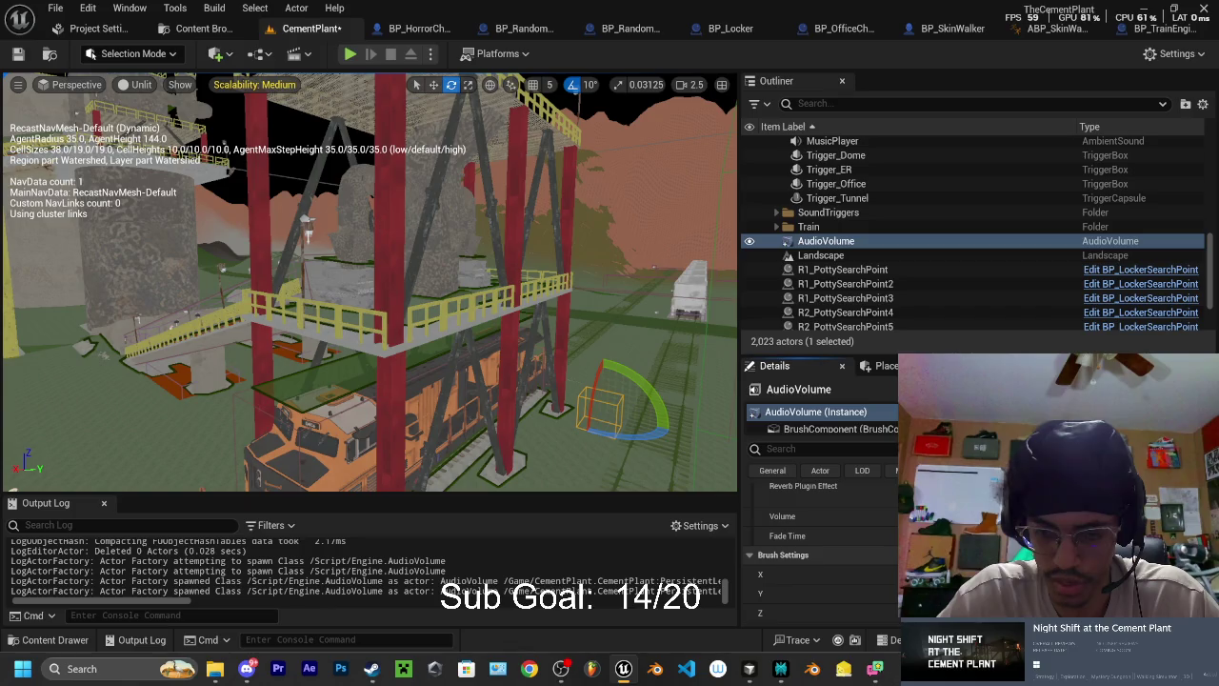
{"action": "left_click", "coordinate": [840, 450]}
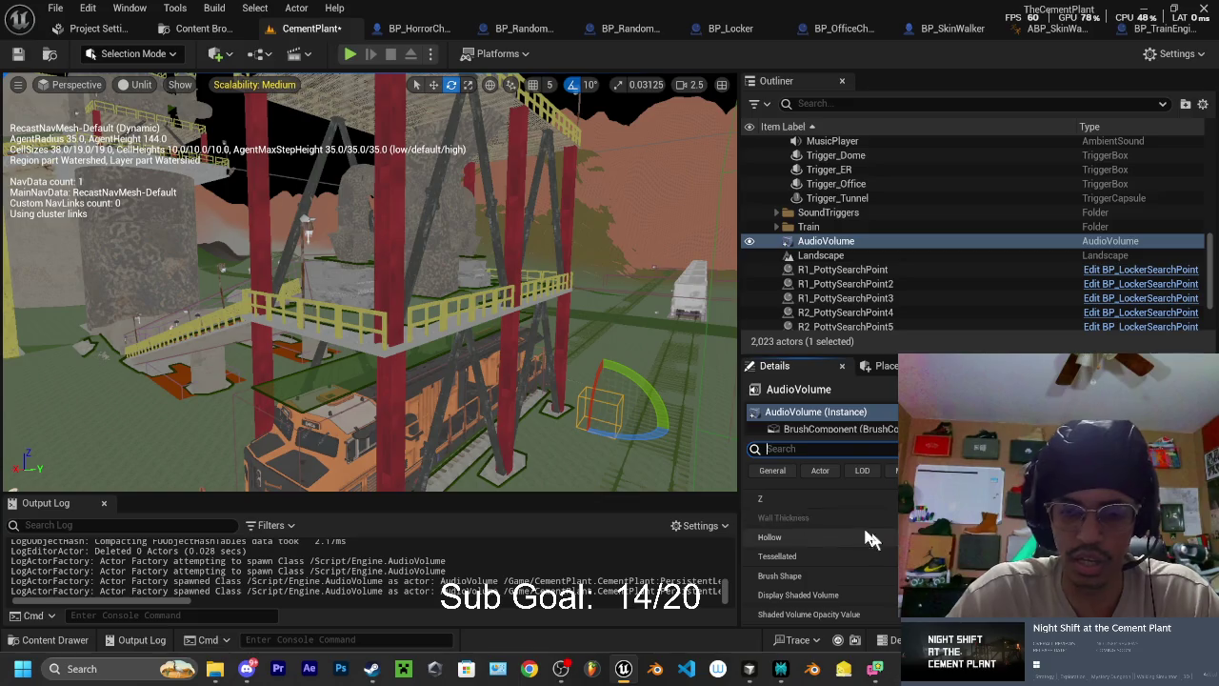
- Move the AudioVolume from beside the train over toward the elevated concrete walkways
{"action": "left_click_drag", "start_coordinate": [371, 286], "coordinate": [448, 276]}
{"action": "left_click_drag", "start_coordinate": [302, 369], "coordinate": [348, 362]}
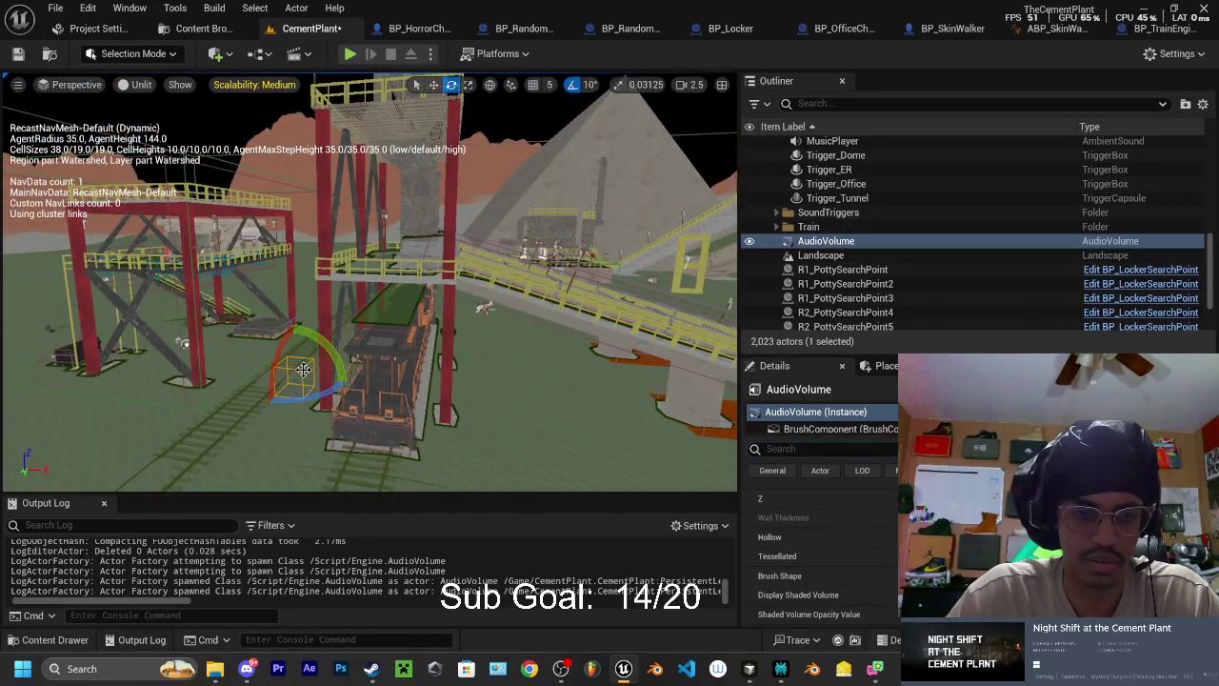
{"action": "key", "text": "w"}
{"action": "left_click_drag", "start_coordinate": [324, 383], "coordinate": [680, 412]}
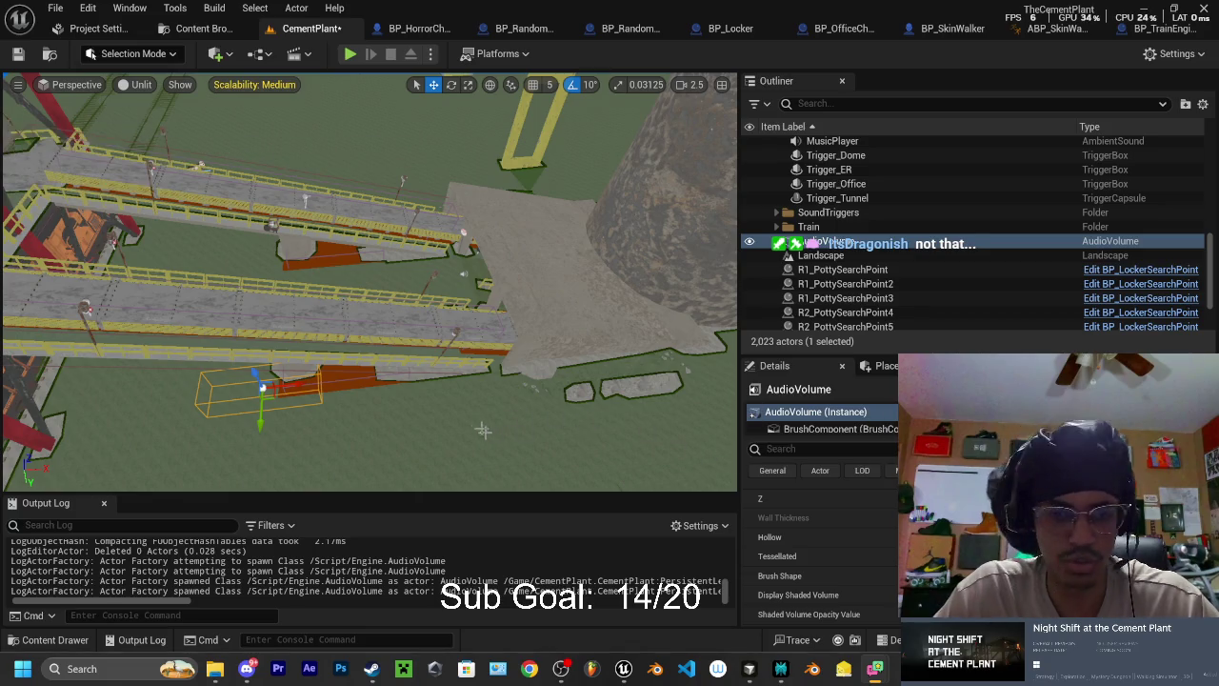
- Lift the AudioVolume, turn it to align with the railed walkway, and switch to the scale gizmo
{"action": "key", "text": "p"}
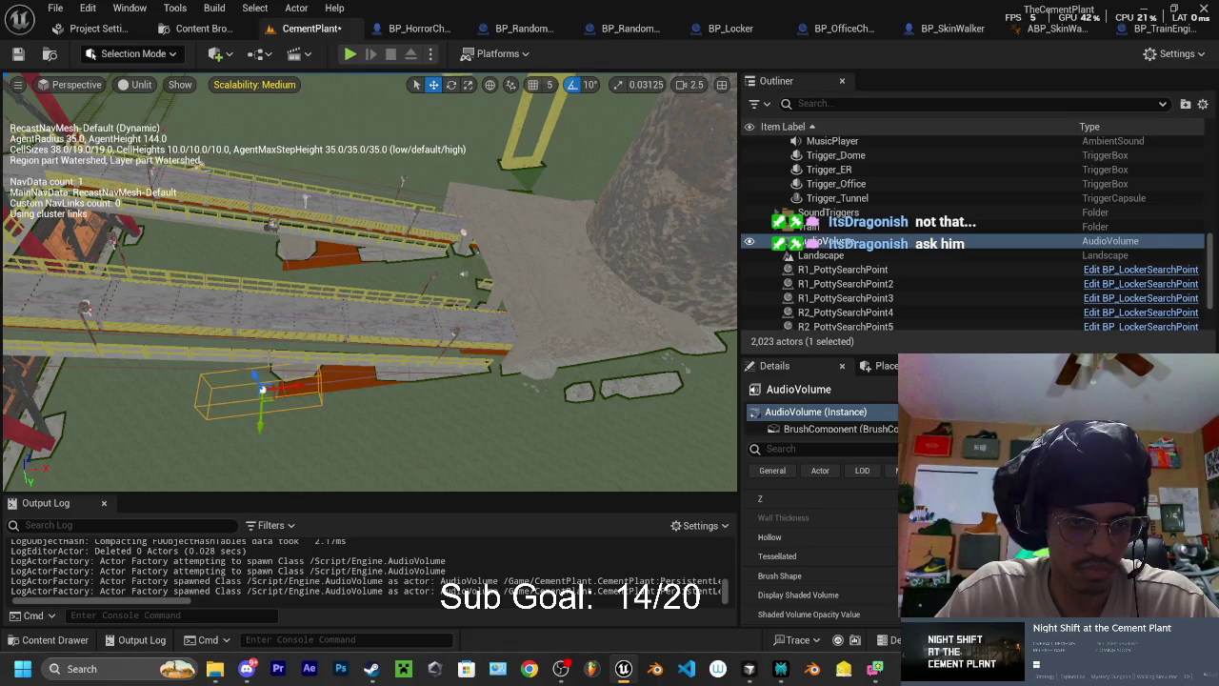
{"action": "left_click_drag", "start_coordinate": [263, 424], "coordinate": [267, 347]}
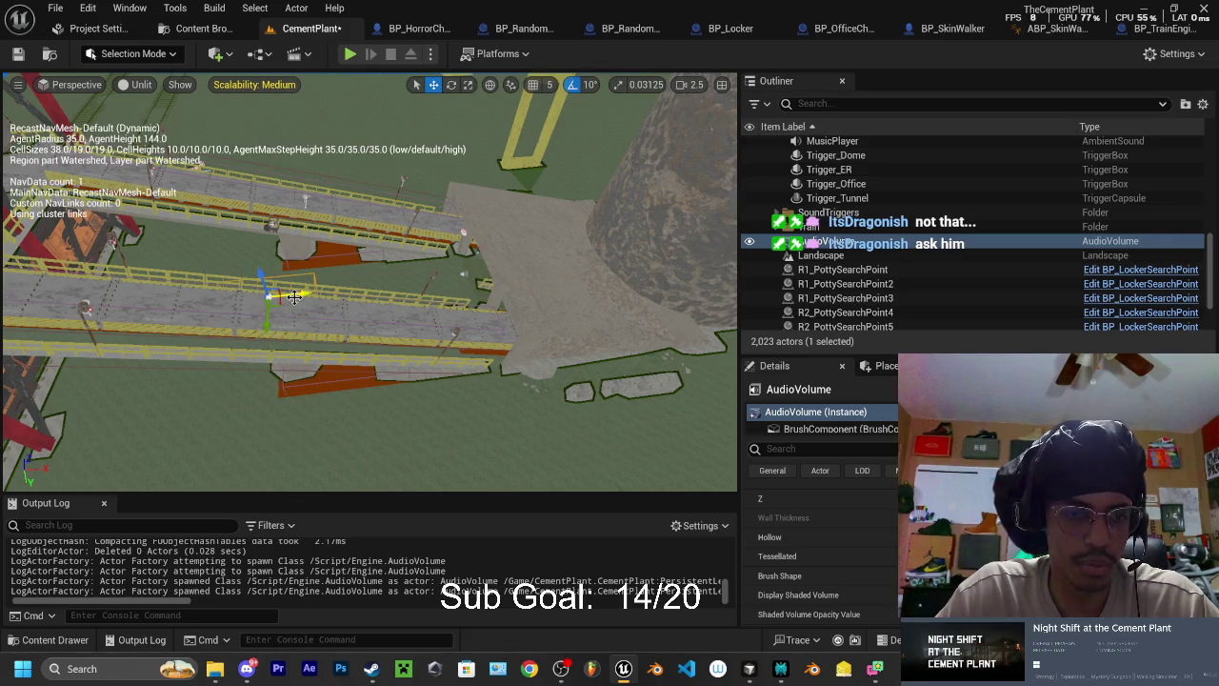
{"action": "left_click_drag", "start_coordinate": [335, 293], "coordinate": [410, 276]}
{"action": "mouse_move", "coordinate": [362, 190]}
{"action": "left_mouse_down"}
{"action": "mouse_move", "coordinate": [421, 264]}
{"action": "mouse_move", "coordinate": [364, 250]}
{"action": "mouse_move", "coordinate": [350, 226]}
{"action": "mouse_move", "coordinate": [401, 238]}
{"action": "left_mouse_up"}
{"action": "key", "text": "e"}
{"action": "key", "text": "w"}
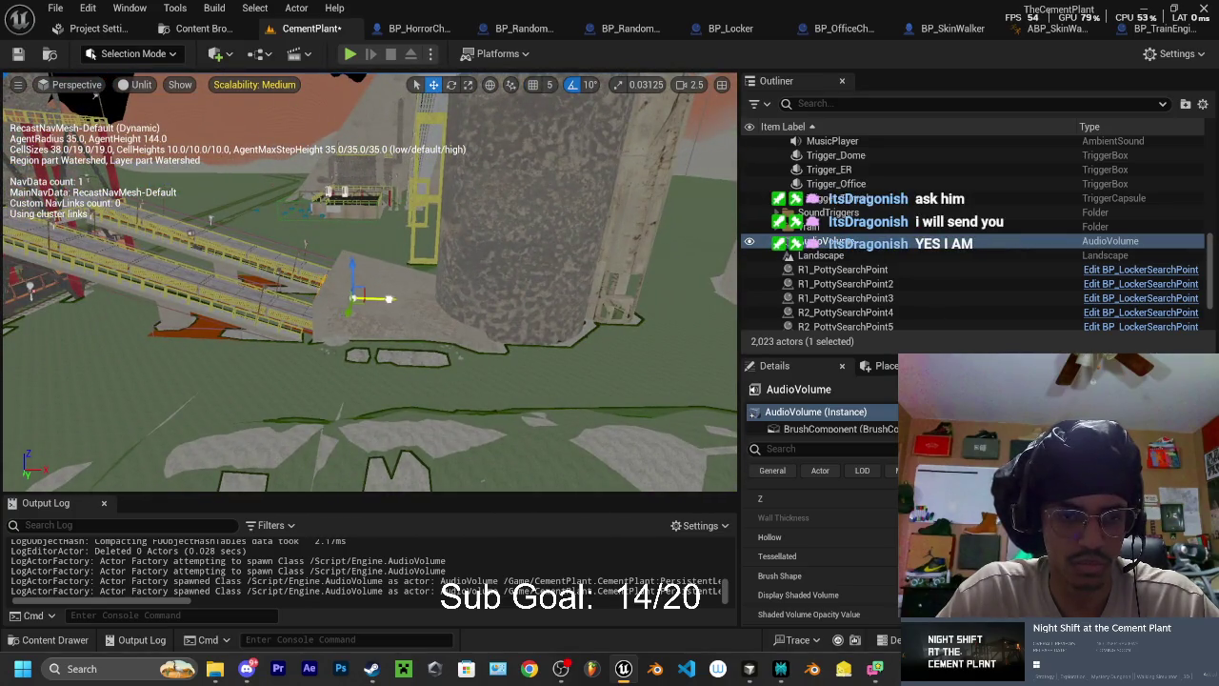
{"action": "left_click_drag", "start_coordinate": [400, 324], "coordinate": [462, 352]}
{"action": "key", "text": "e"}
{"action": "key", "text": "r"}
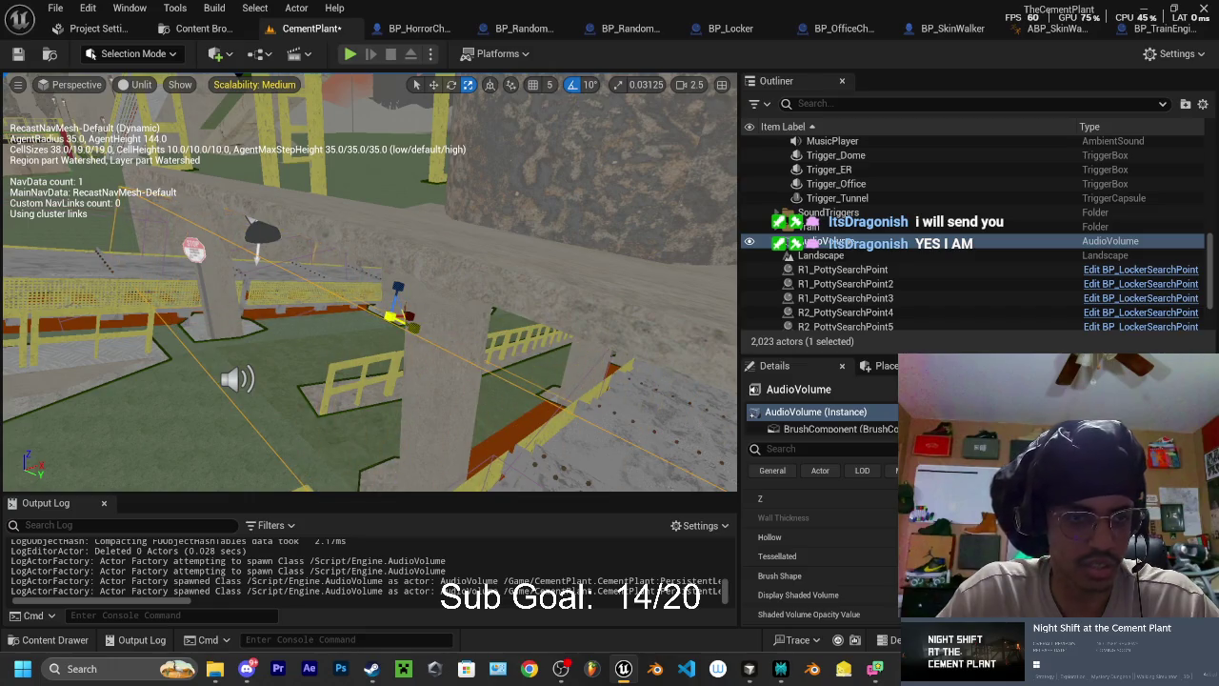
{"action": "left_click_drag", "start_coordinate": [462, 352], "coordinate": [372, 324]}
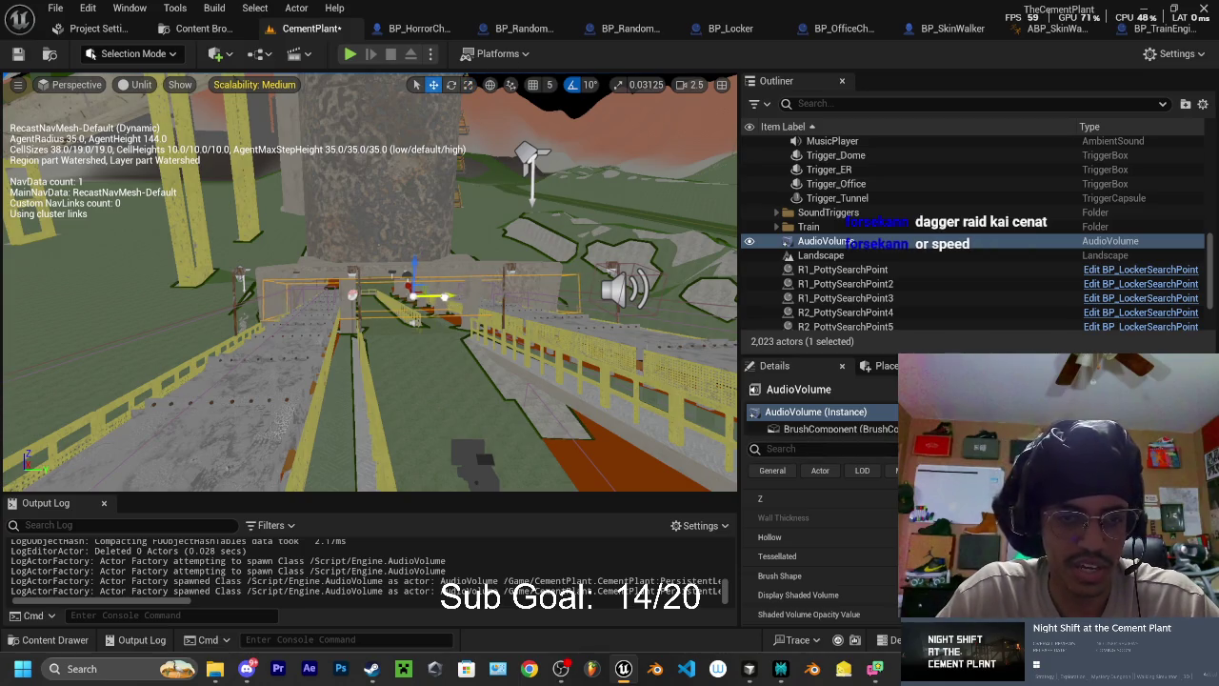
- Frame the AudioVolume with F and circle the camera around the walkway volume
{"action": "key", "text": "e"}
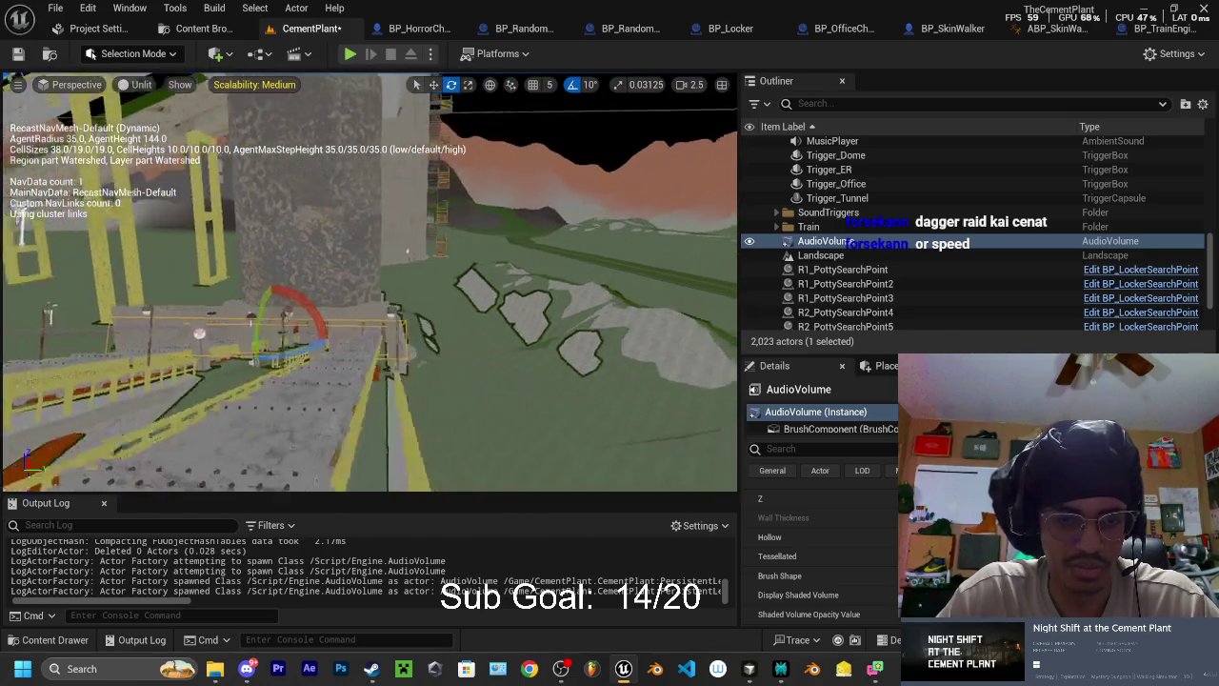
{"action": "key", "text": "f"}
{"action": "key", "text": "w"}
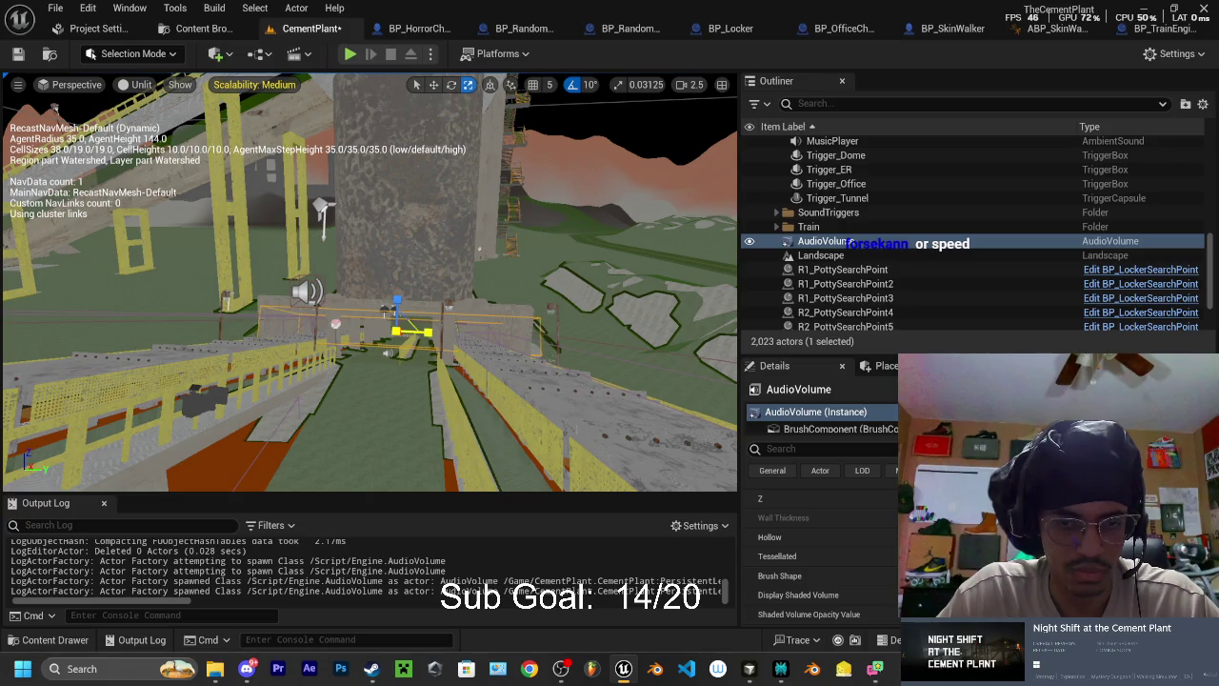
{"action": "key", "text": "w"}
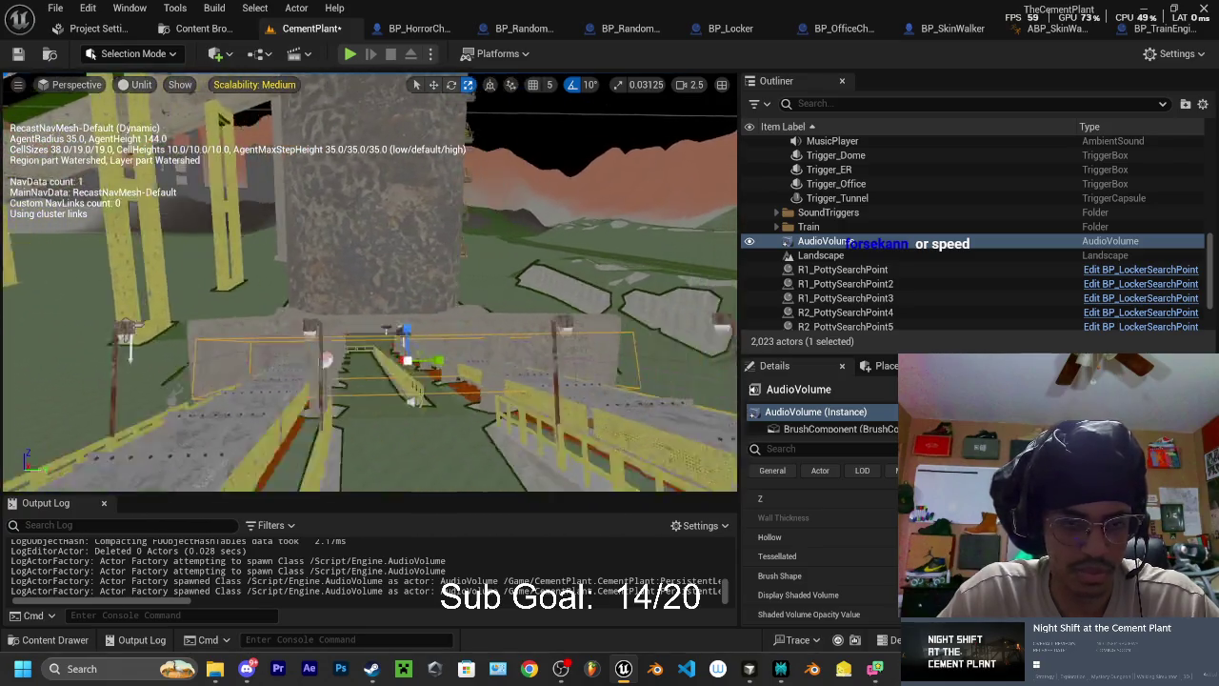
{"action": "key", "text": "d"}
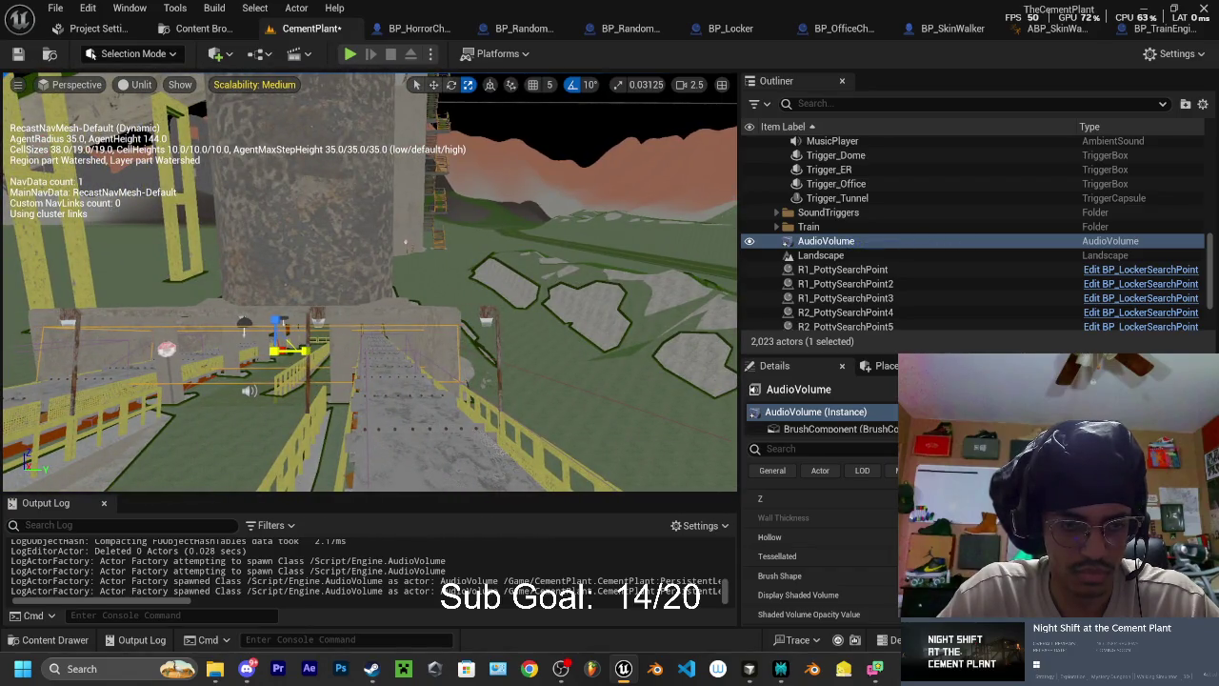
{"action": "key", "text": "w"}
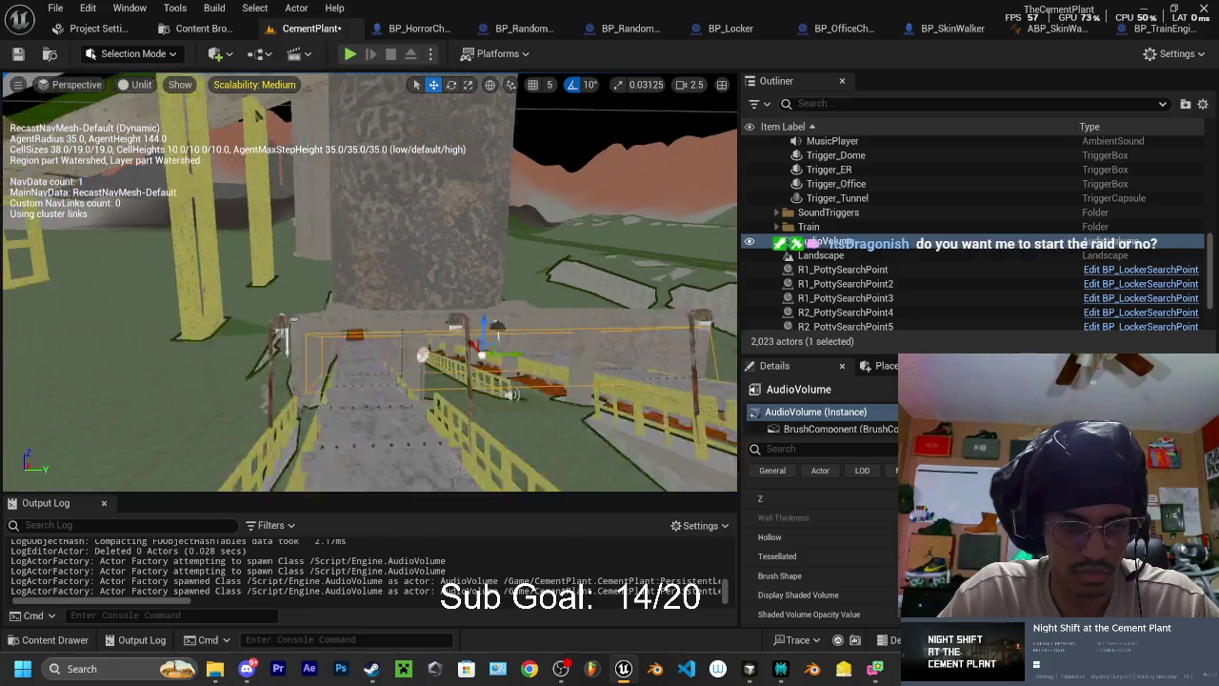
{"action": "key", "text": "a"}
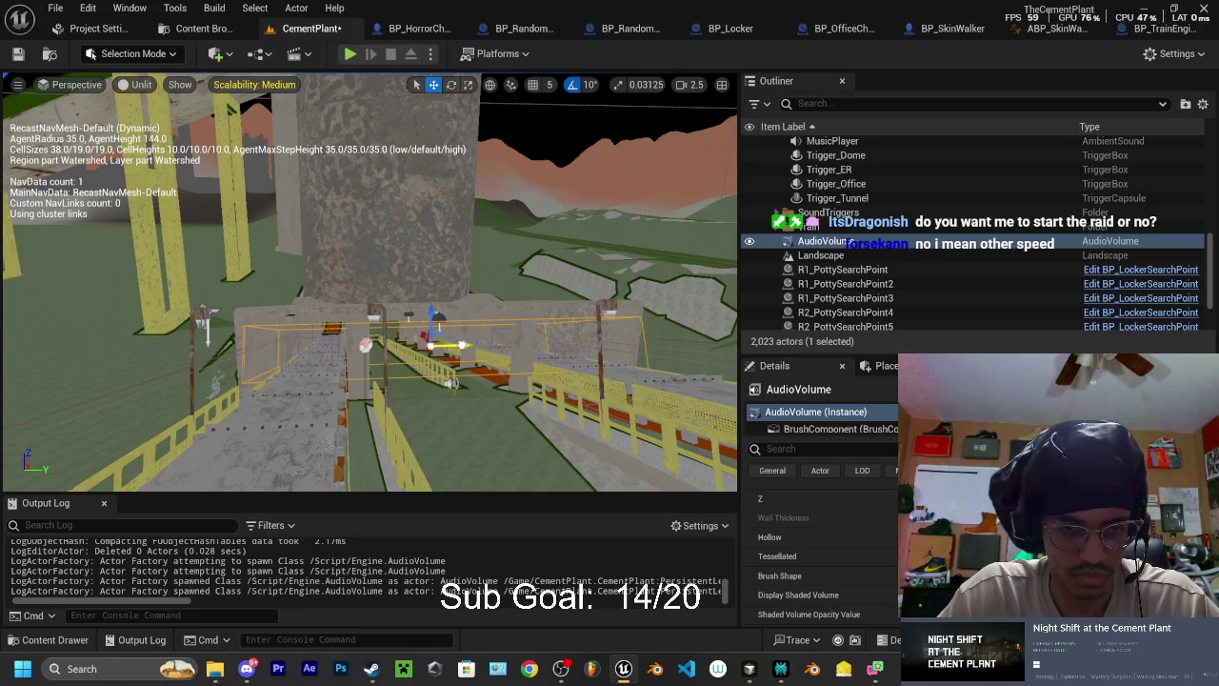
- Stretch the AudioVolume wider over the walkway with the scale gizmo, then start a play test
{"action": "key", "text": "space"}
{"action": "key", "text": "space"}
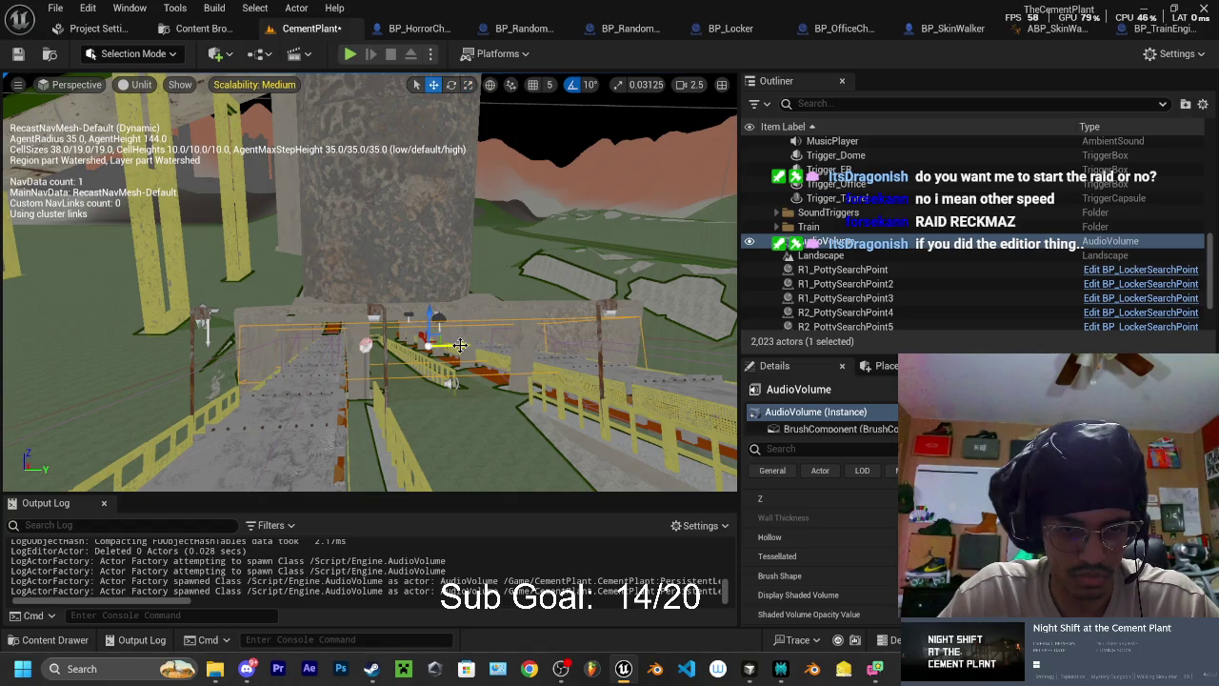
{"action": "key", "text": "f"}
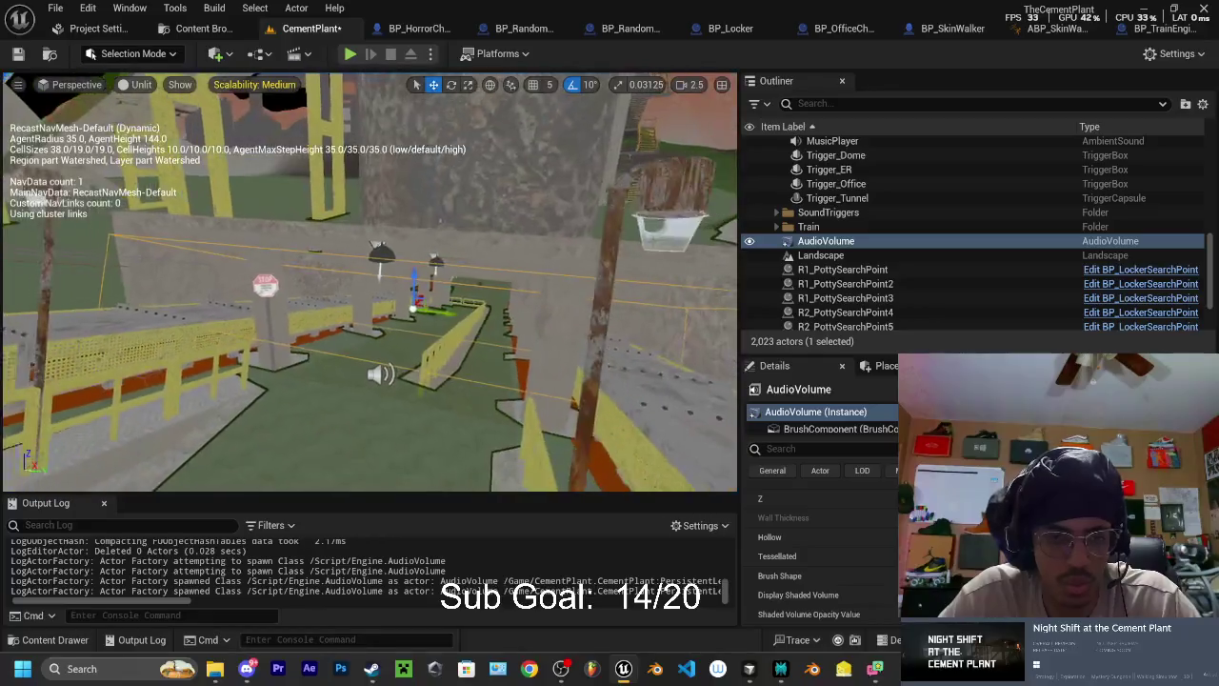
{"action": "key", "text": "space"}
{"action": "key", "text": "space"}
{"action": "left_click_drag", "start_coordinate": [415, 307], "coordinate": [452, 281]}
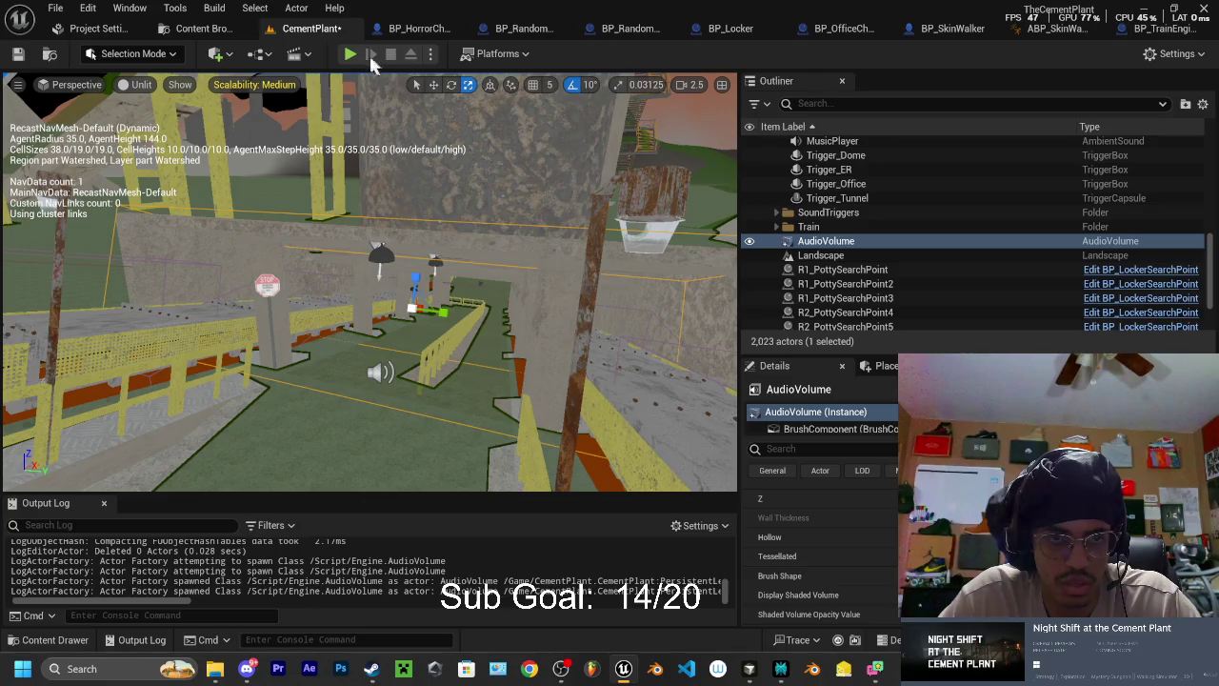
{"action": "left_click", "coordinate": [350, 53]}
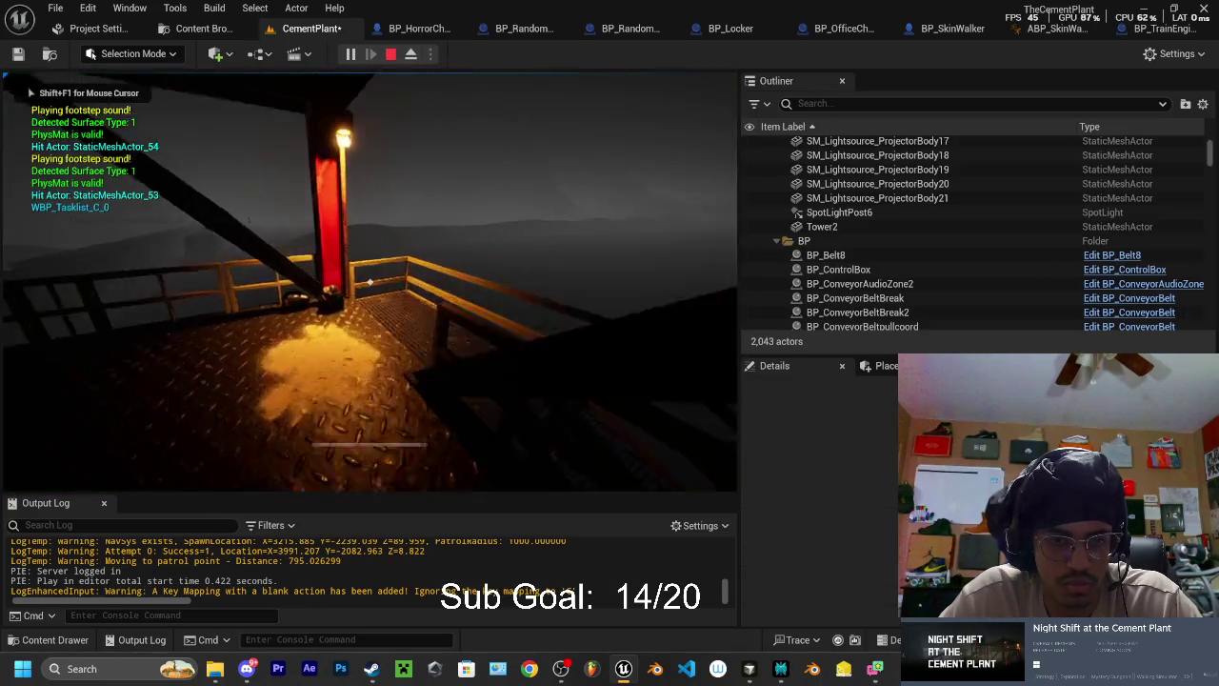
{"action": "key", "text": "w"}
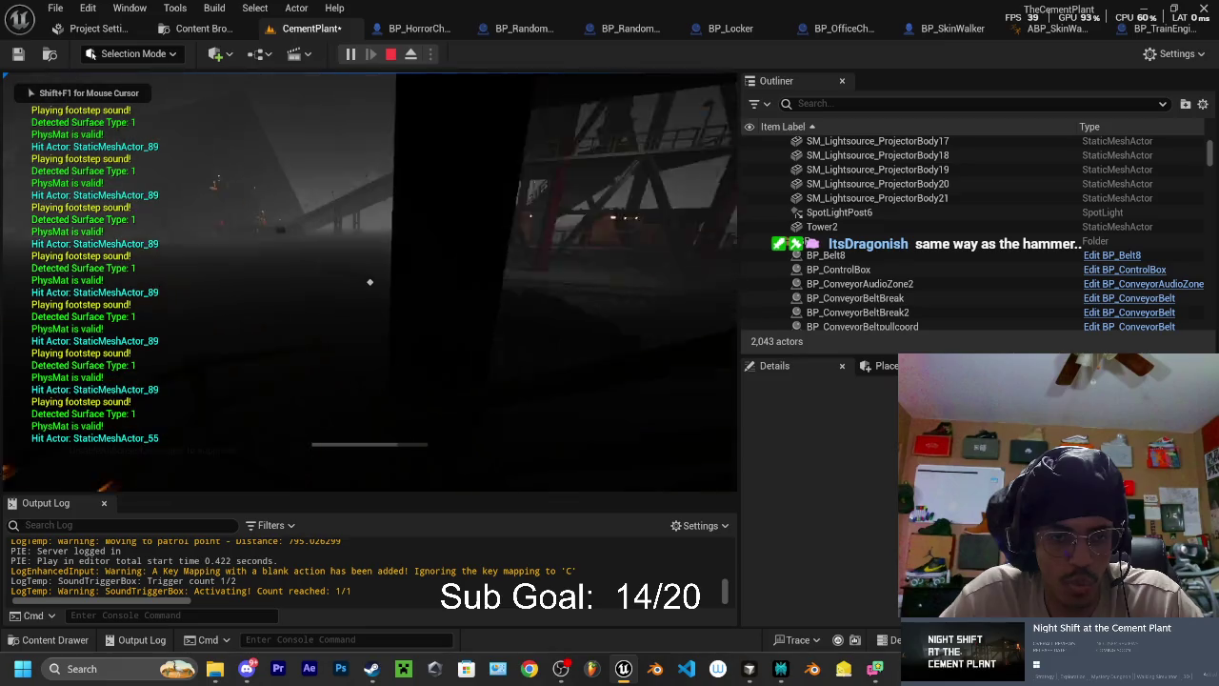
{"action": "key", "text": "w"}
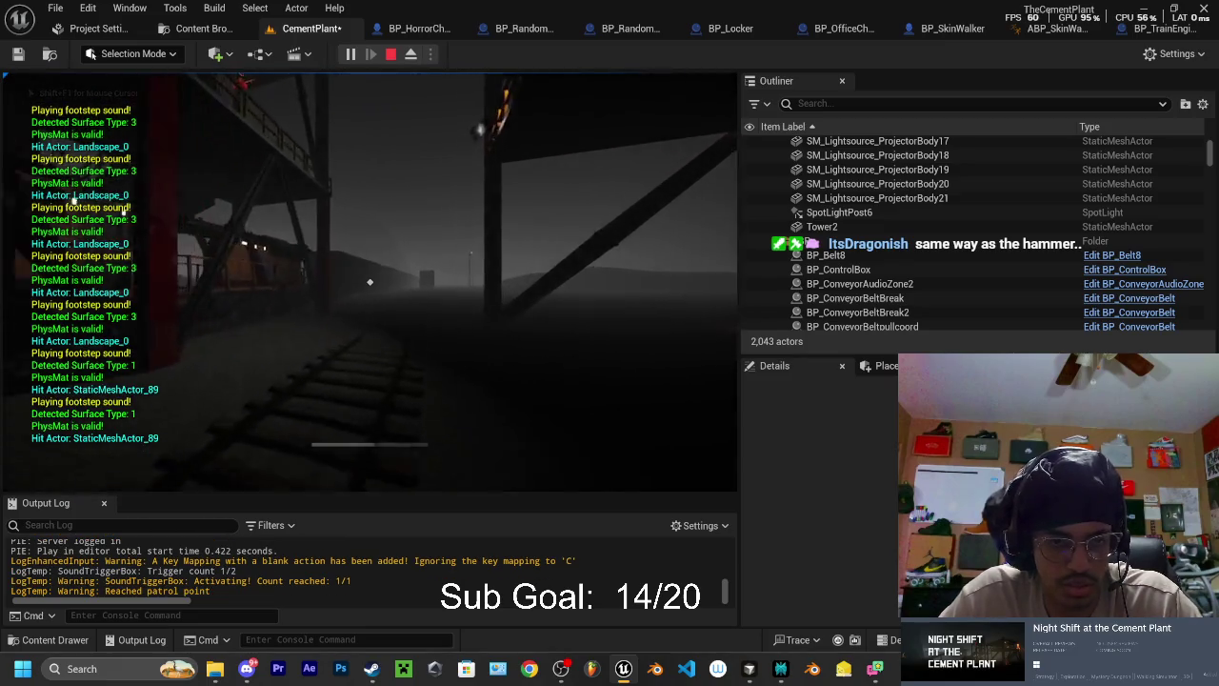
{"action": "key", "text": "w"}
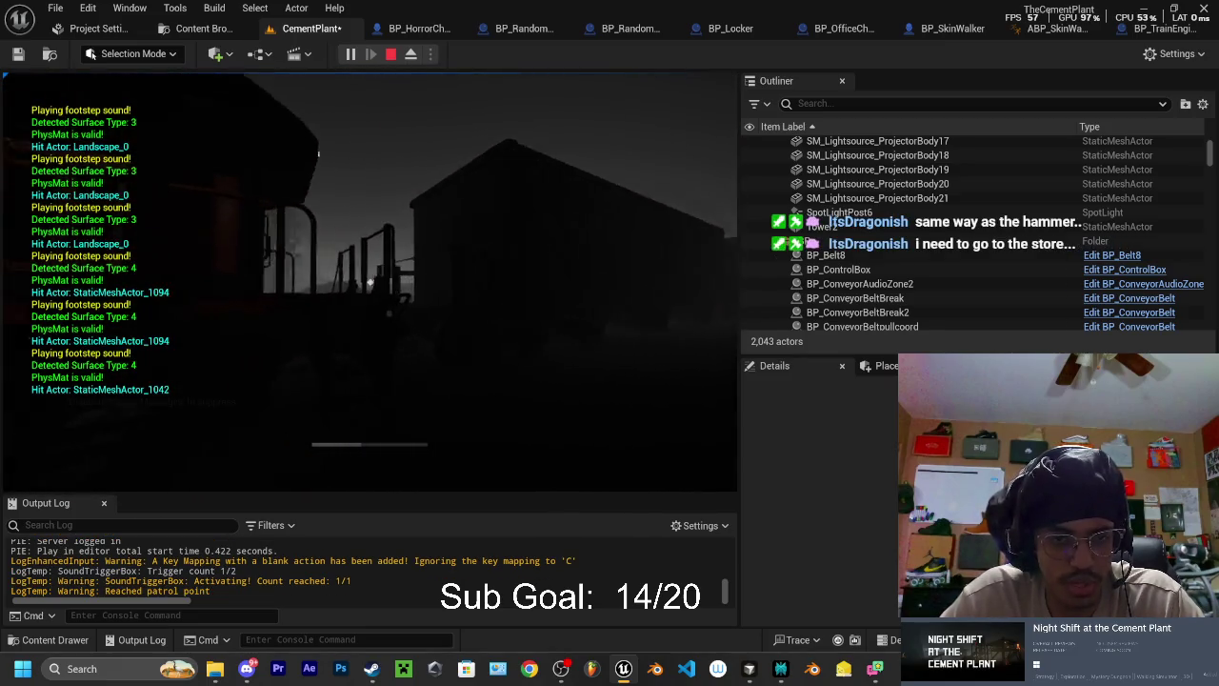
{"action": "key", "text": "w"}
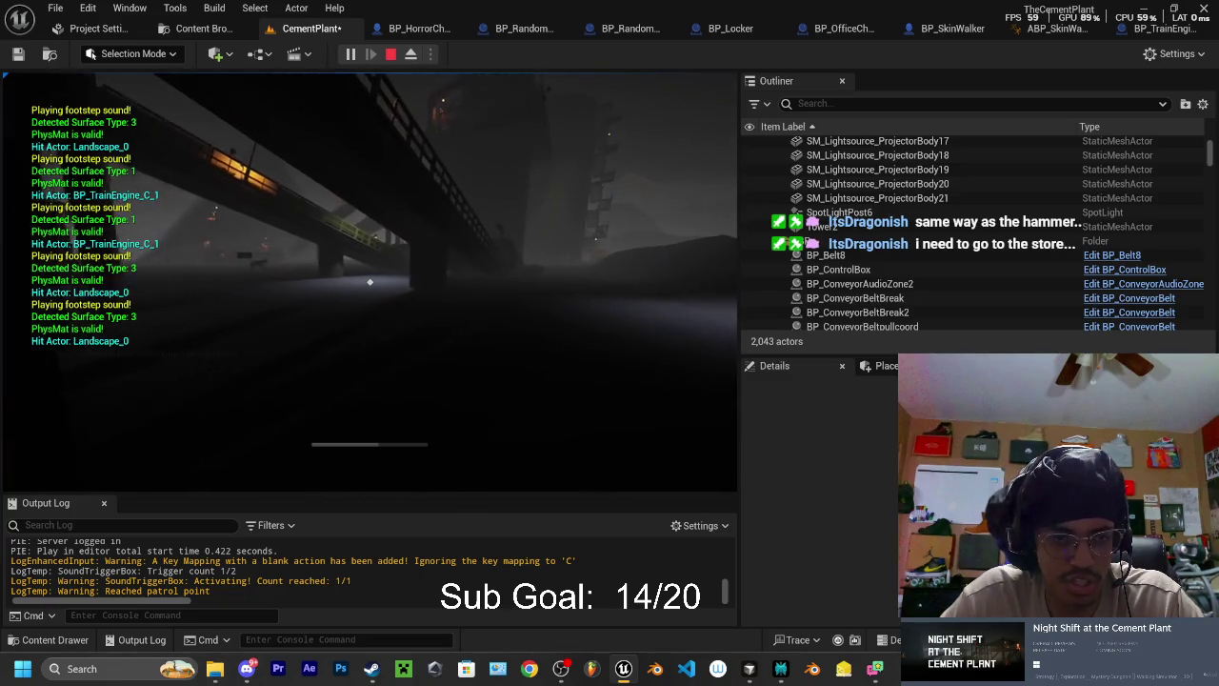
{"action": "key", "text": "w"}
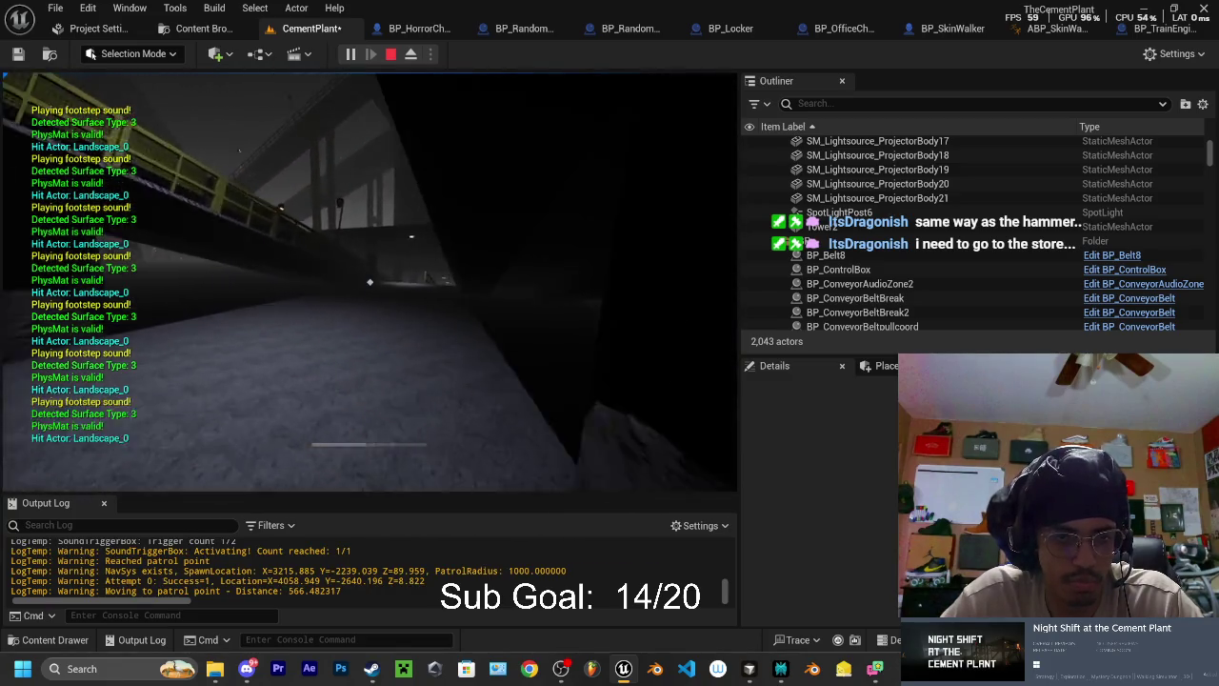
{"action": "key", "text": "w"}
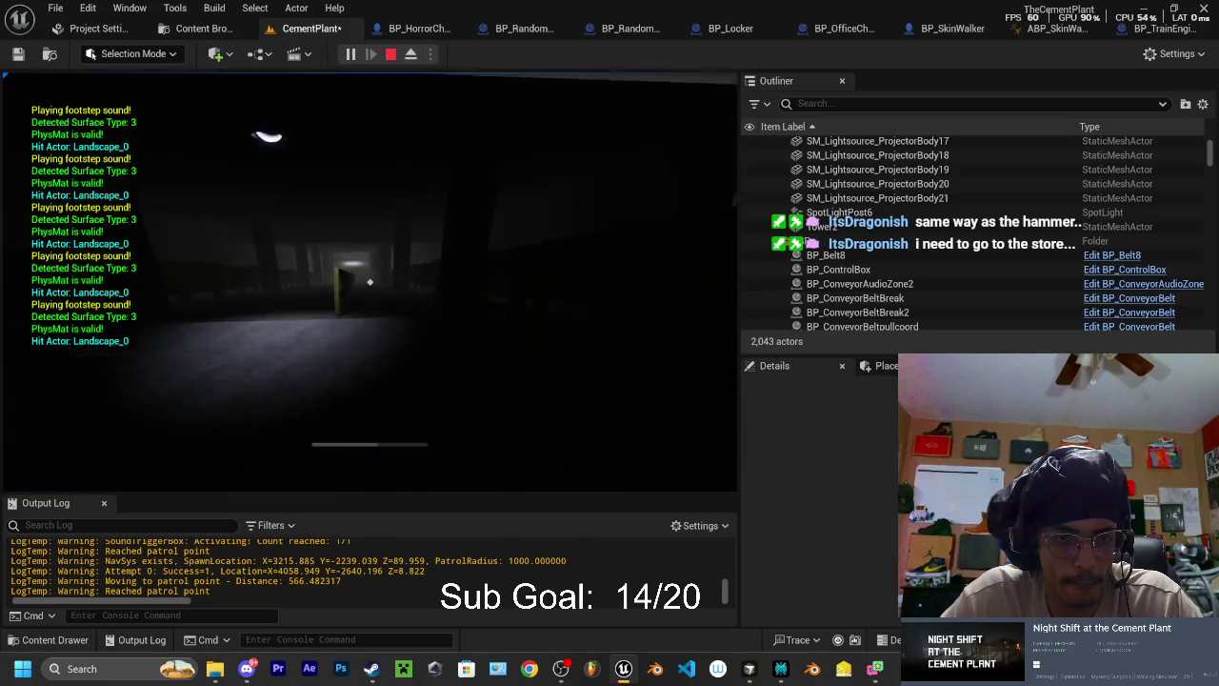
{"action": "key", "text": "w"}
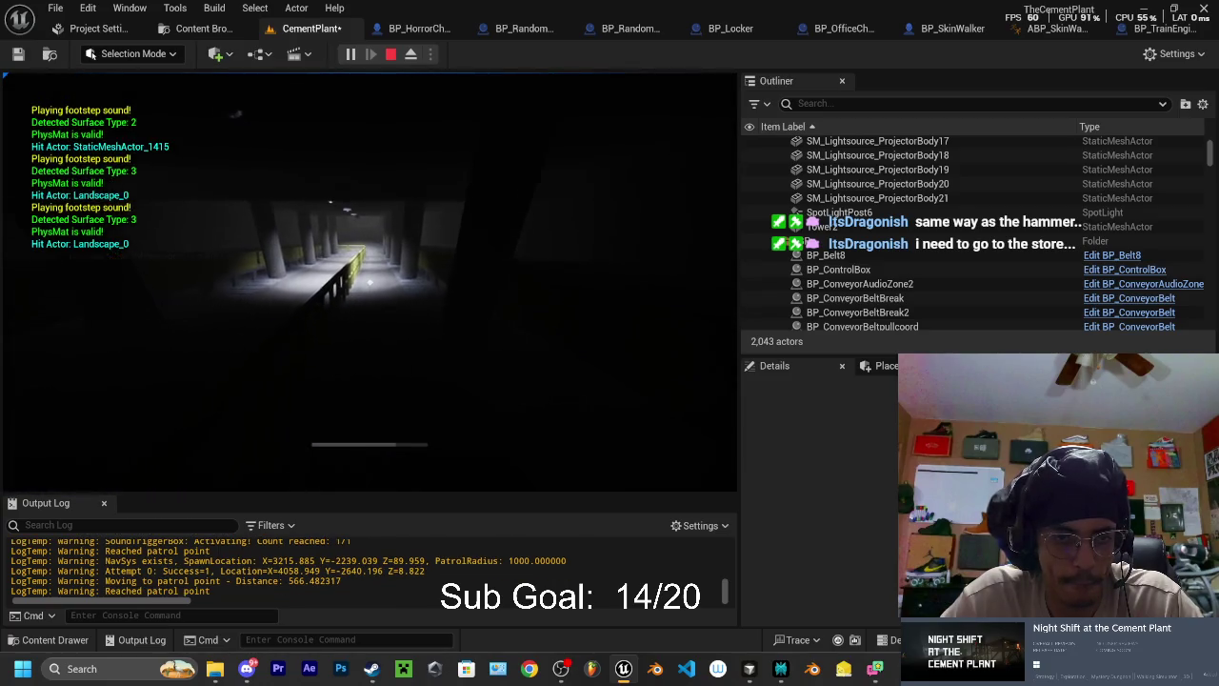
{"action": "key", "text": "w"}
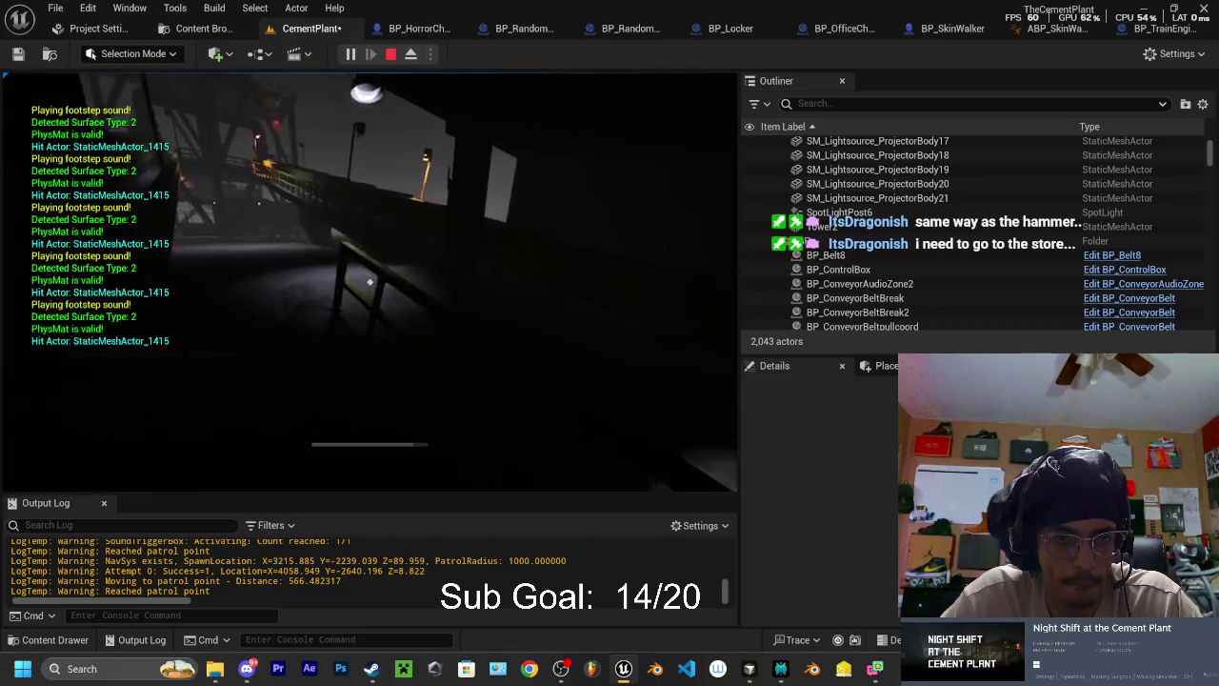
{"action": "key", "text": "w"}
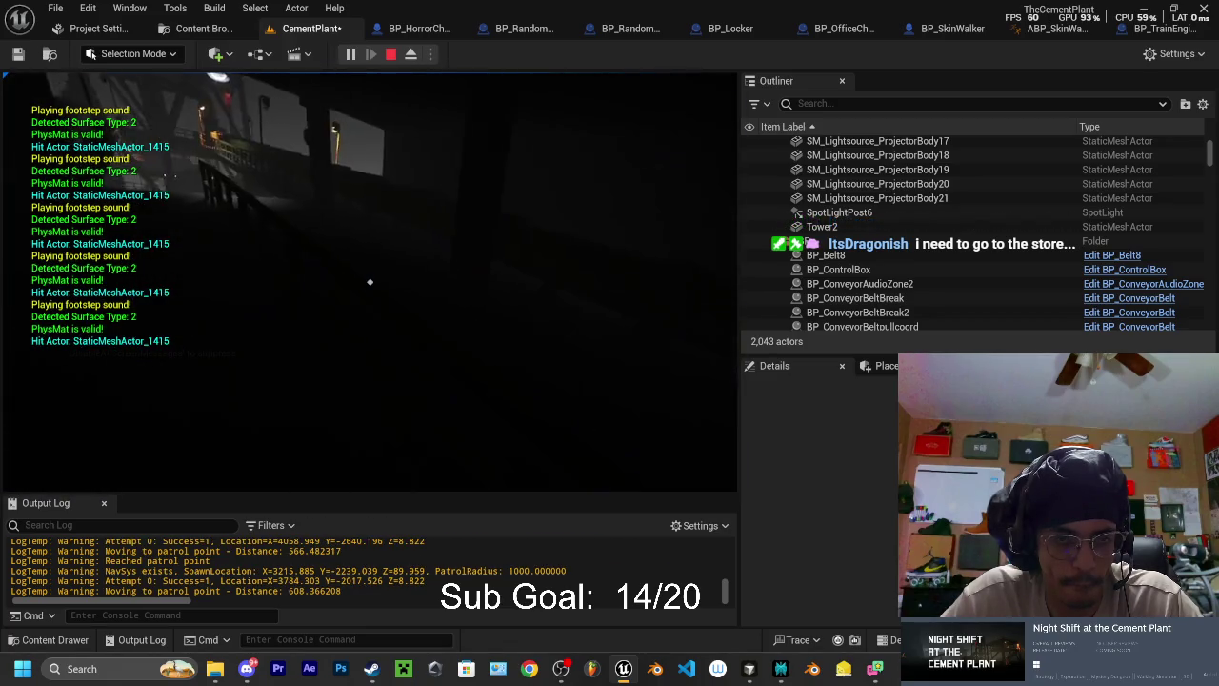
{"action": "key", "text": "Escape"}
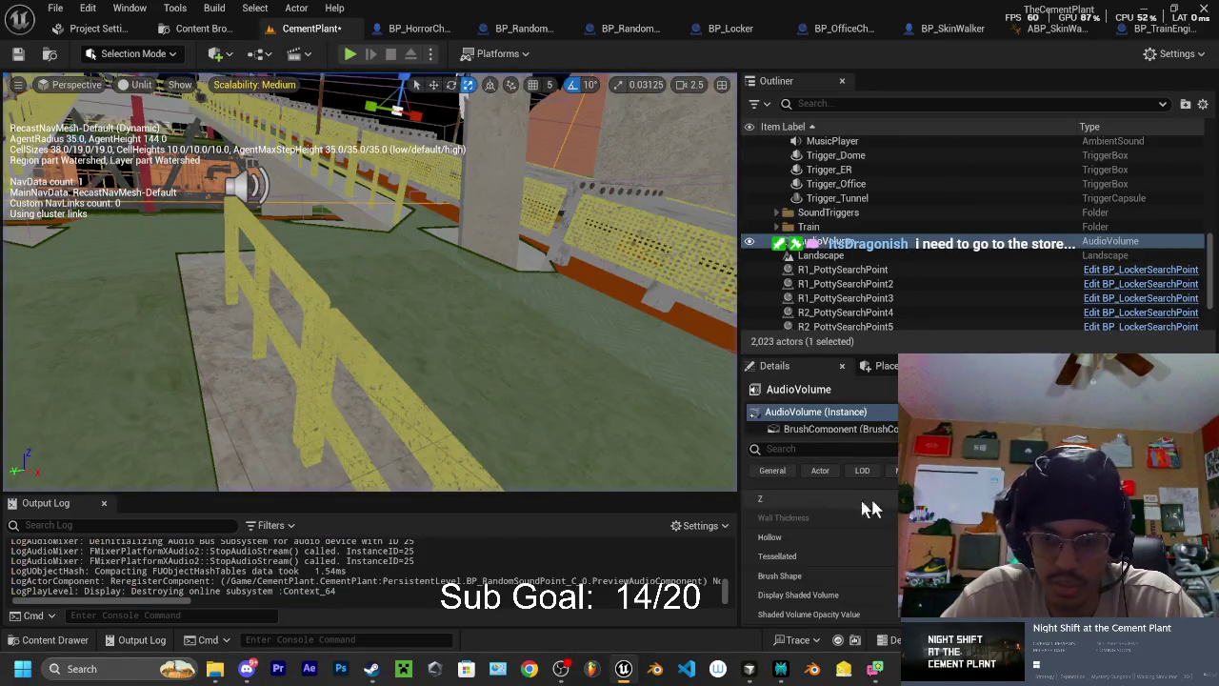
- Scroll the AudioVolume's Details panel down to its Reverb volume and fade time settings
{"action": "scroll", "coordinate": [807, 555], "scroll_direction": "down", "scroll_amount": 5}
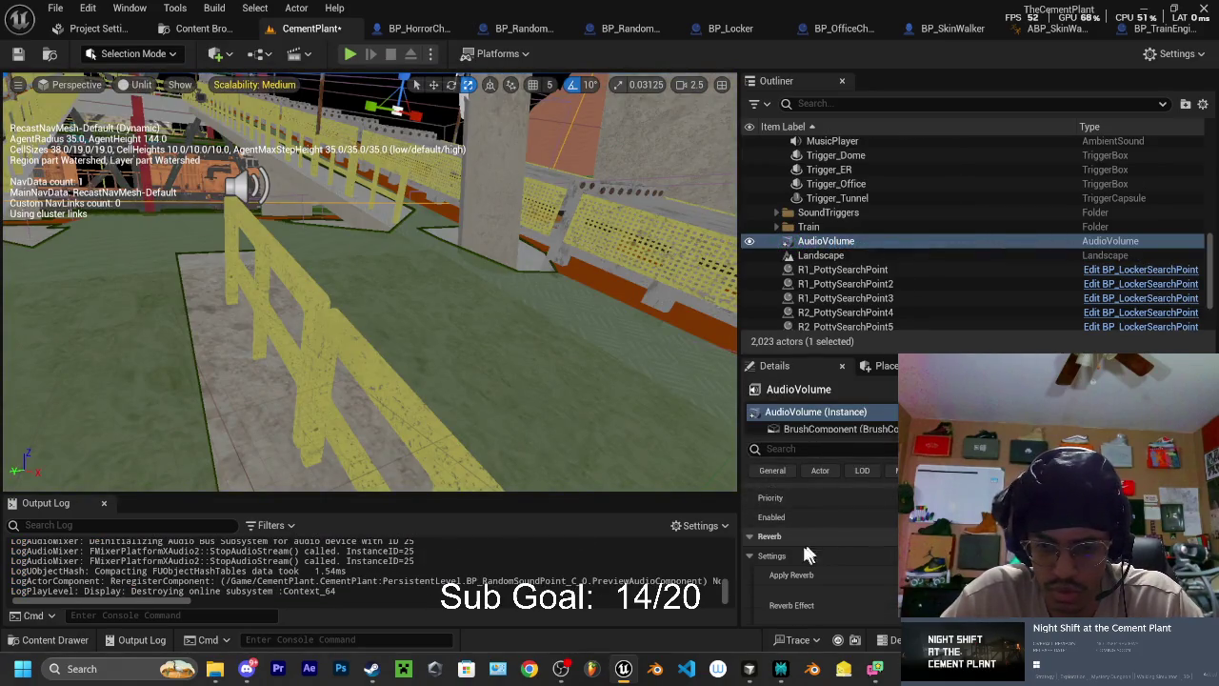
{"action": "scroll", "coordinate": [789, 556], "scroll_direction": "down", "scroll_amount": 2}
{"action": "scroll", "coordinate": [819, 552], "scroll_direction": "down", "scroll_amount": 2}
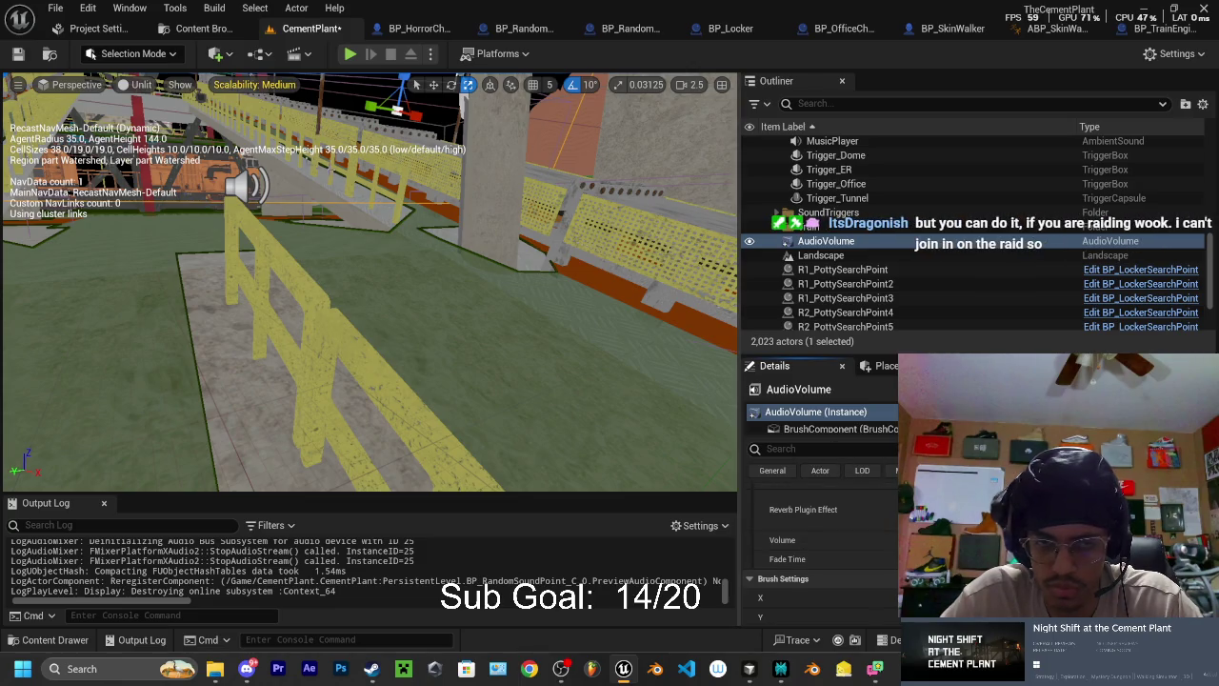
{"action": "left_click", "coordinate": [349, 56]}
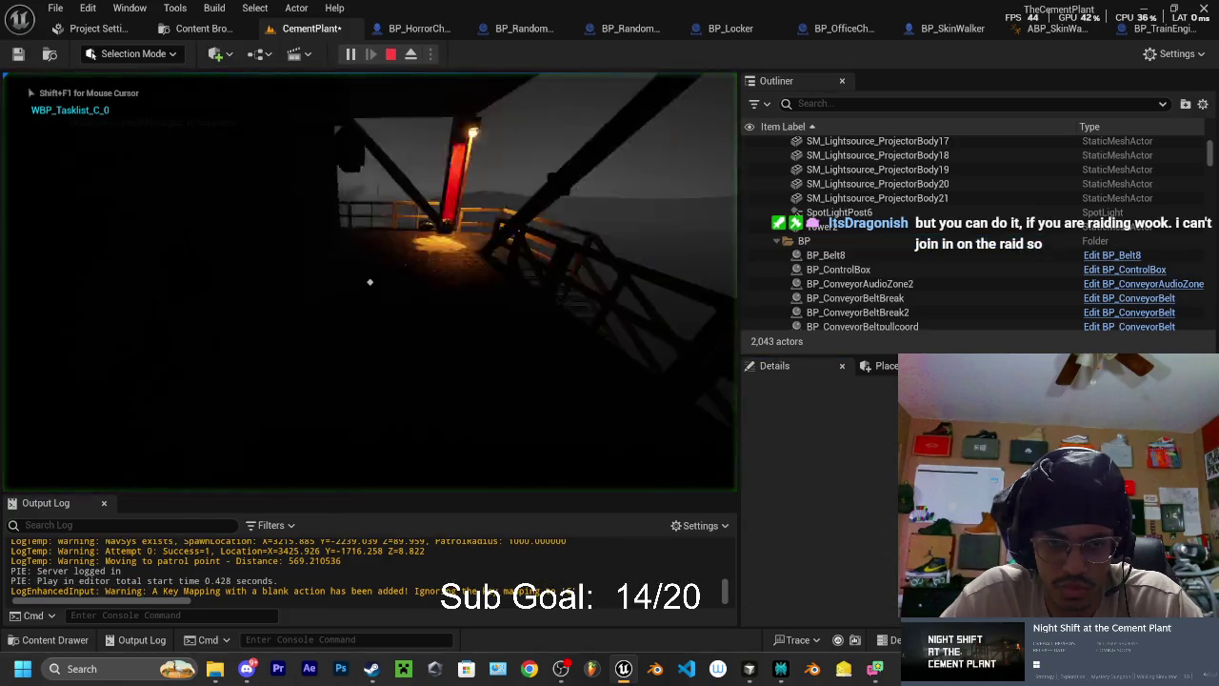
{"action": "key", "text": "w"}
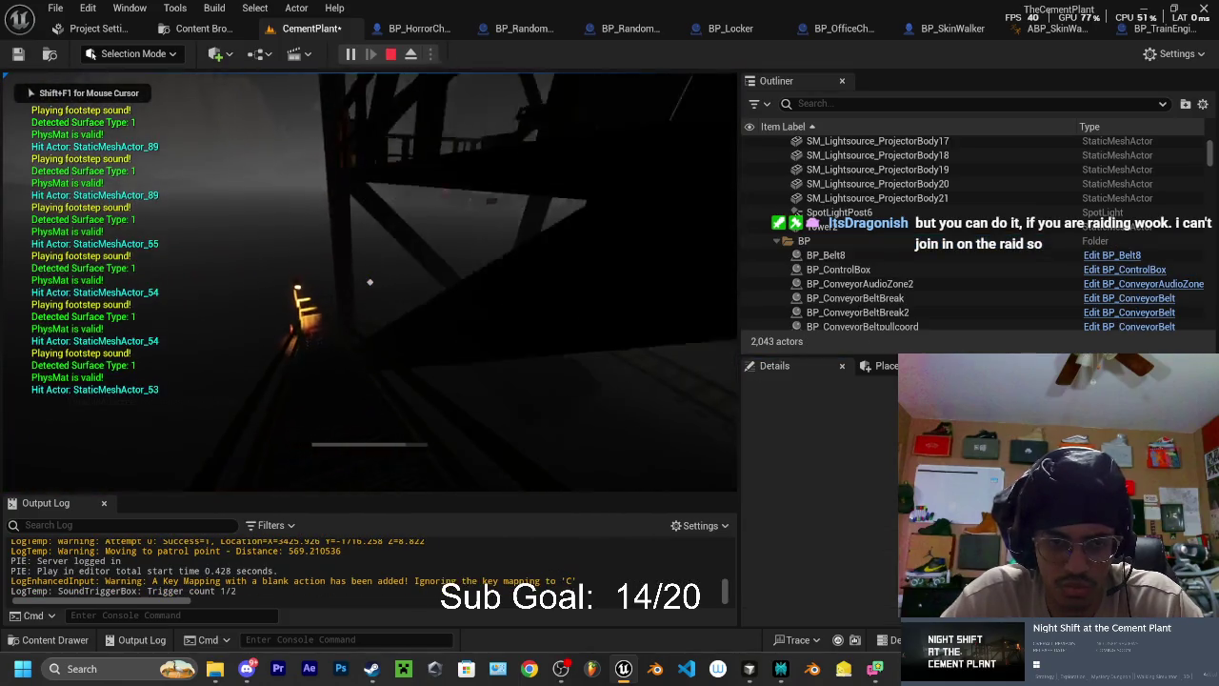
{"action": "key", "text": "w"}
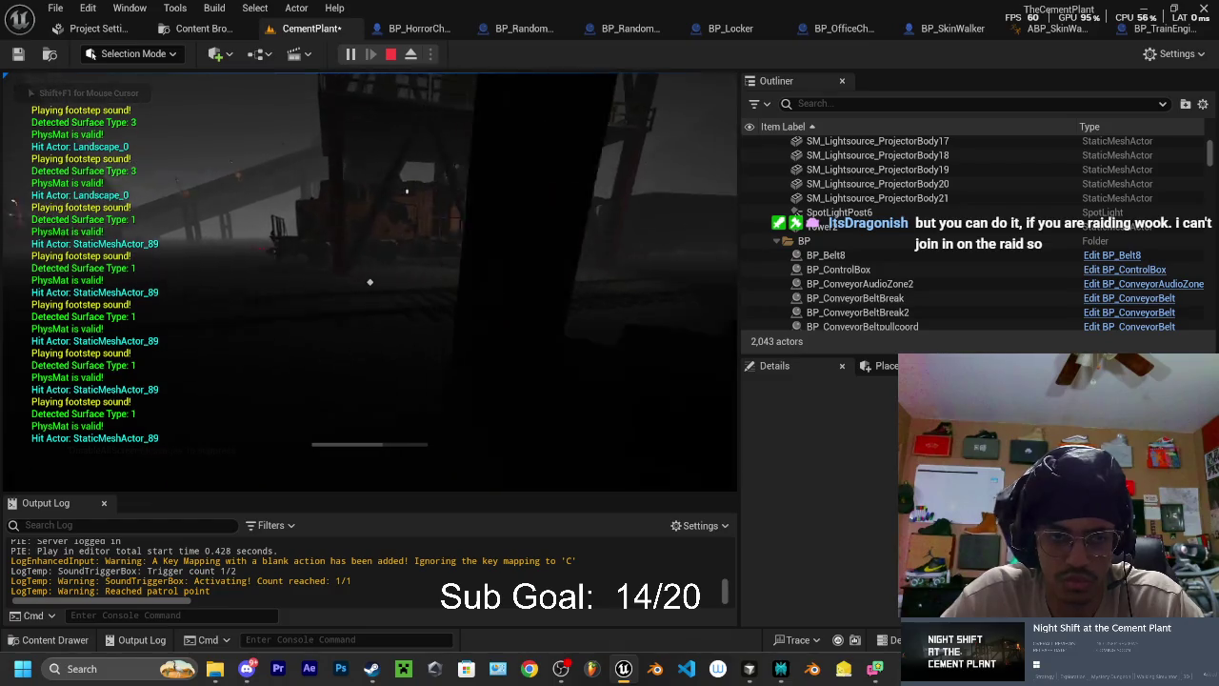
{"action": "key", "text": "w"}
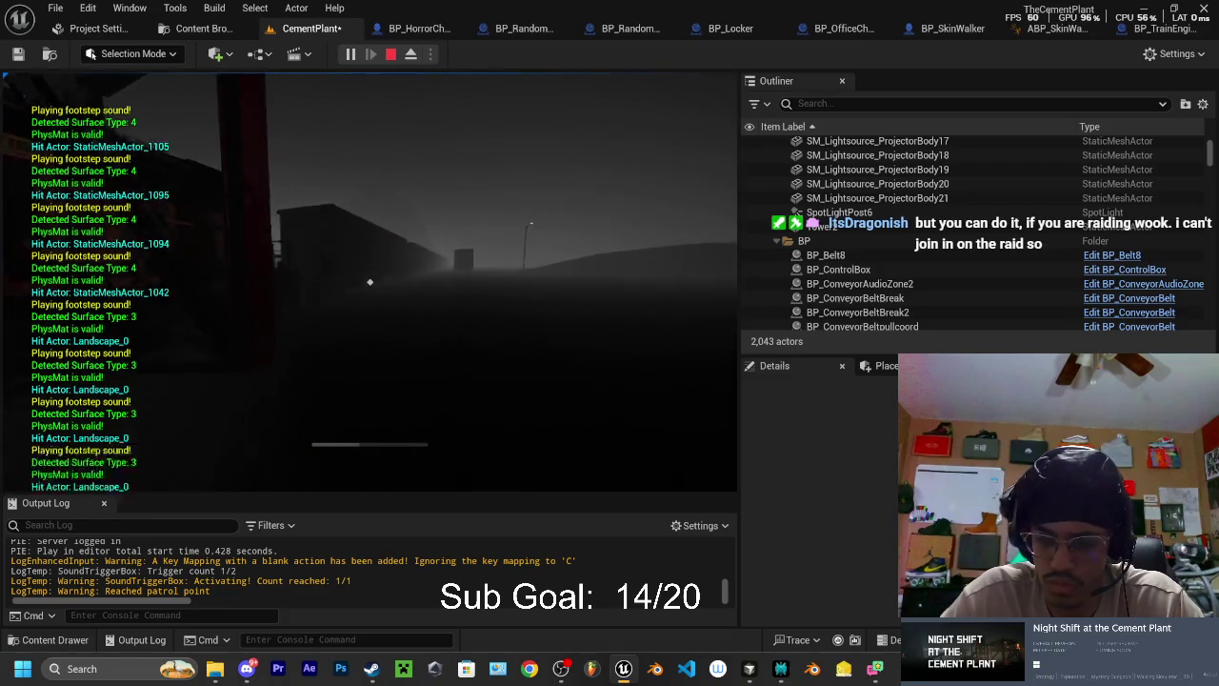
{"action": "key", "text": "w"}
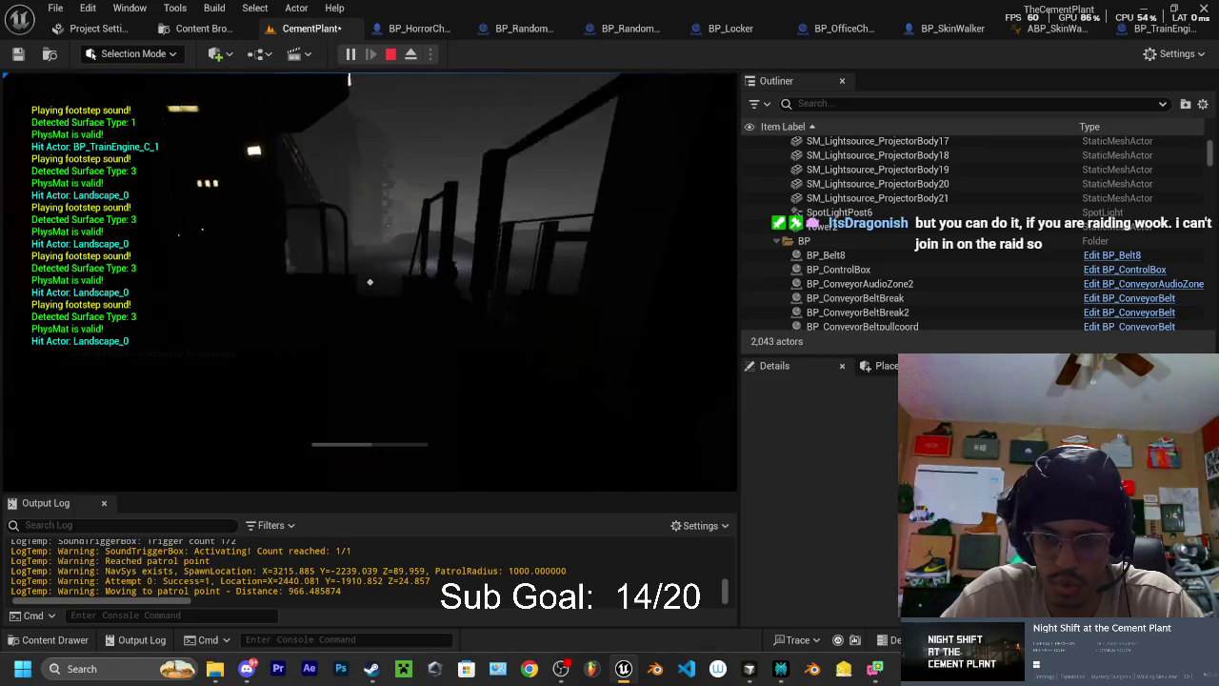
{"action": "key", "text": "w"}
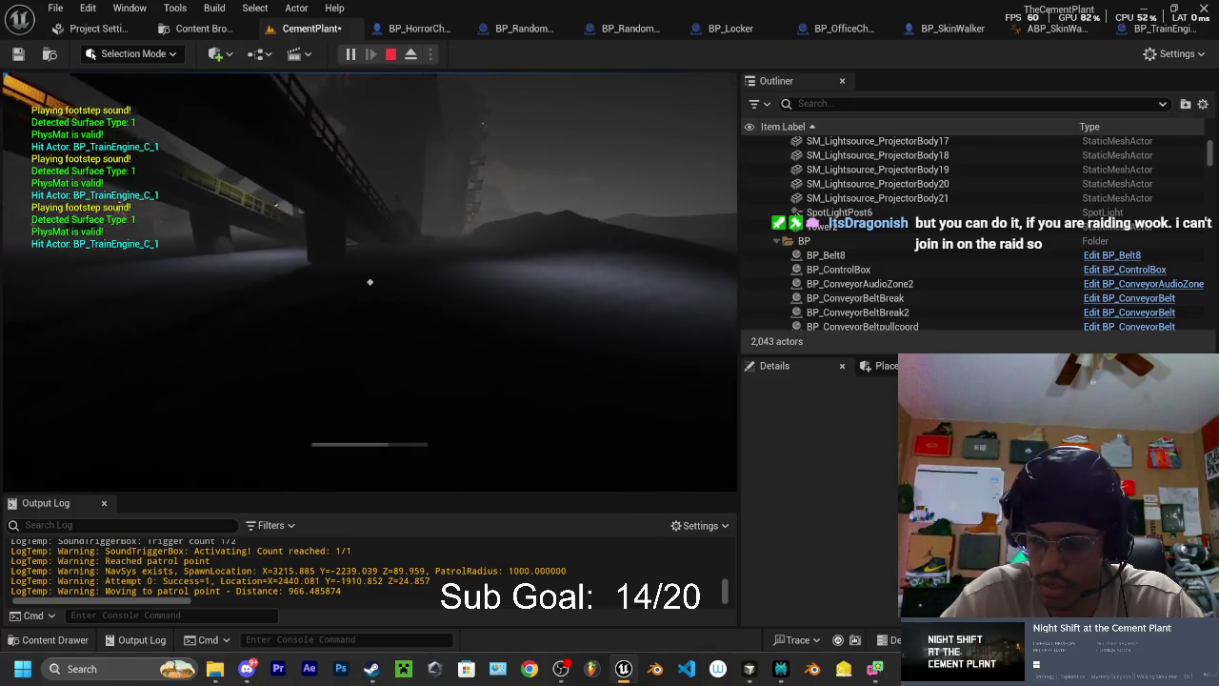
{"action": "key", "text": "w"}
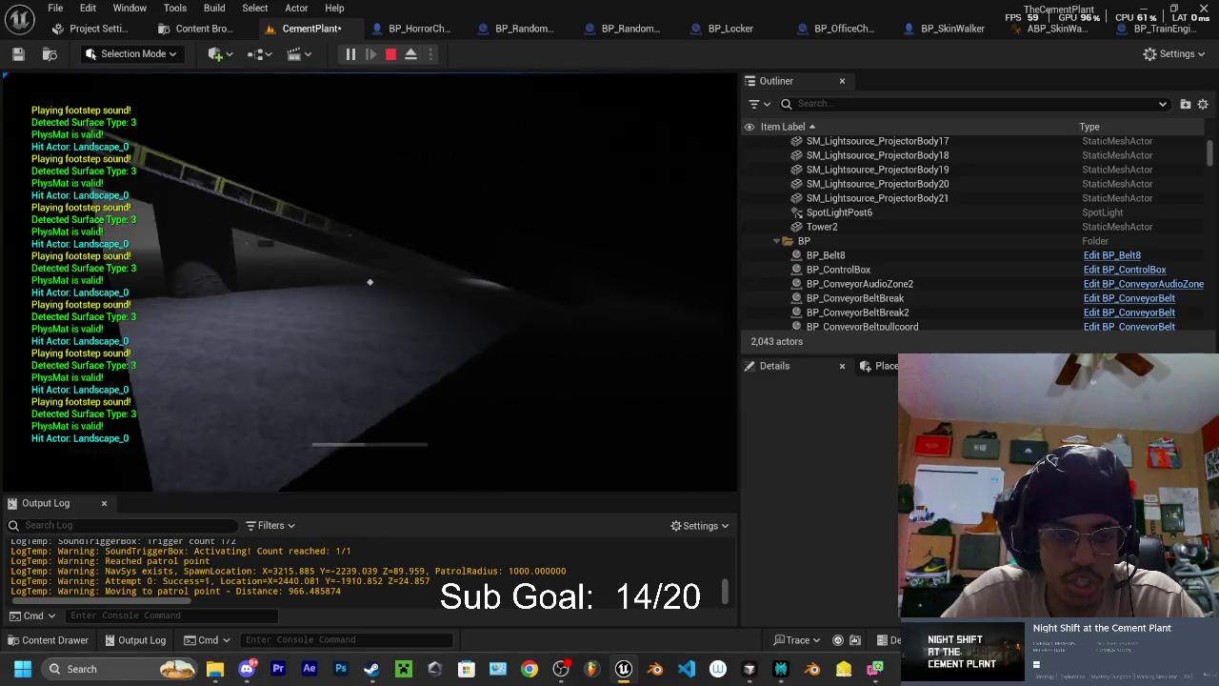
{"action": "key", "text": "w"}
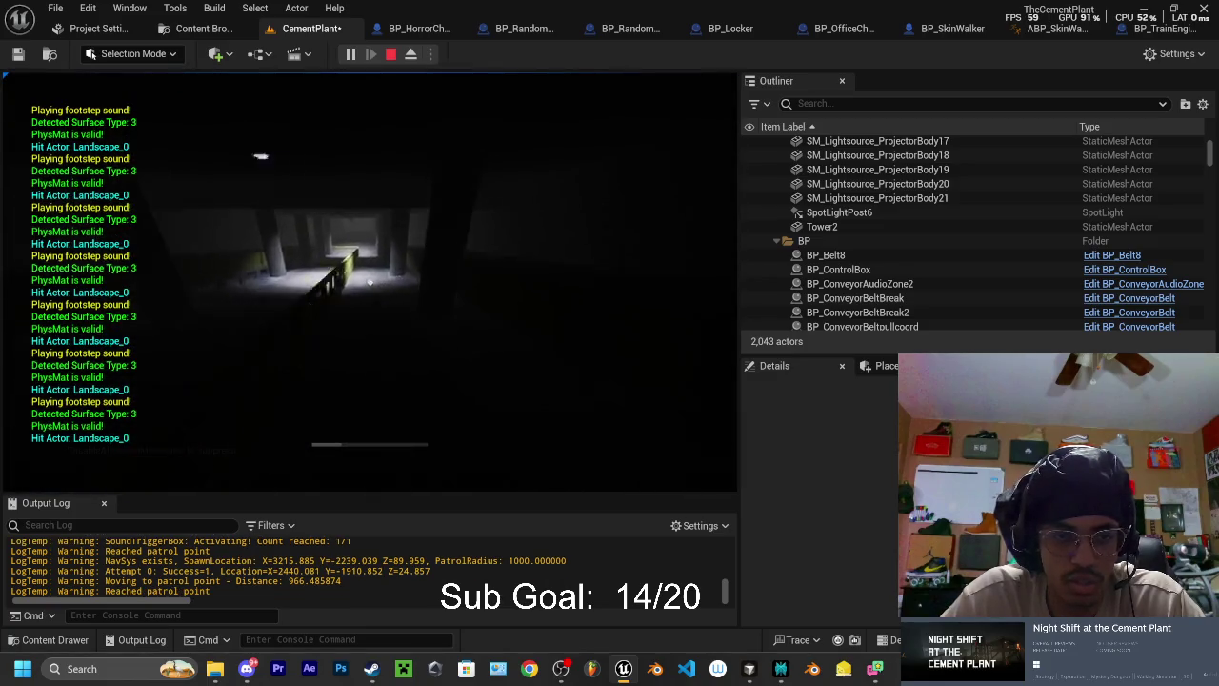
{"action": "key", "text": "Escape"}
{"action": "mouse_move", "coordinate": [1218, 132]}
{"action": "left_mouse_down"}
{"action": "mouse_move", "coordinate": [1084, 133]}
{"action": "mouse_move", "coordinate": [621, 76]}
{"action": "left_mouse_up"}
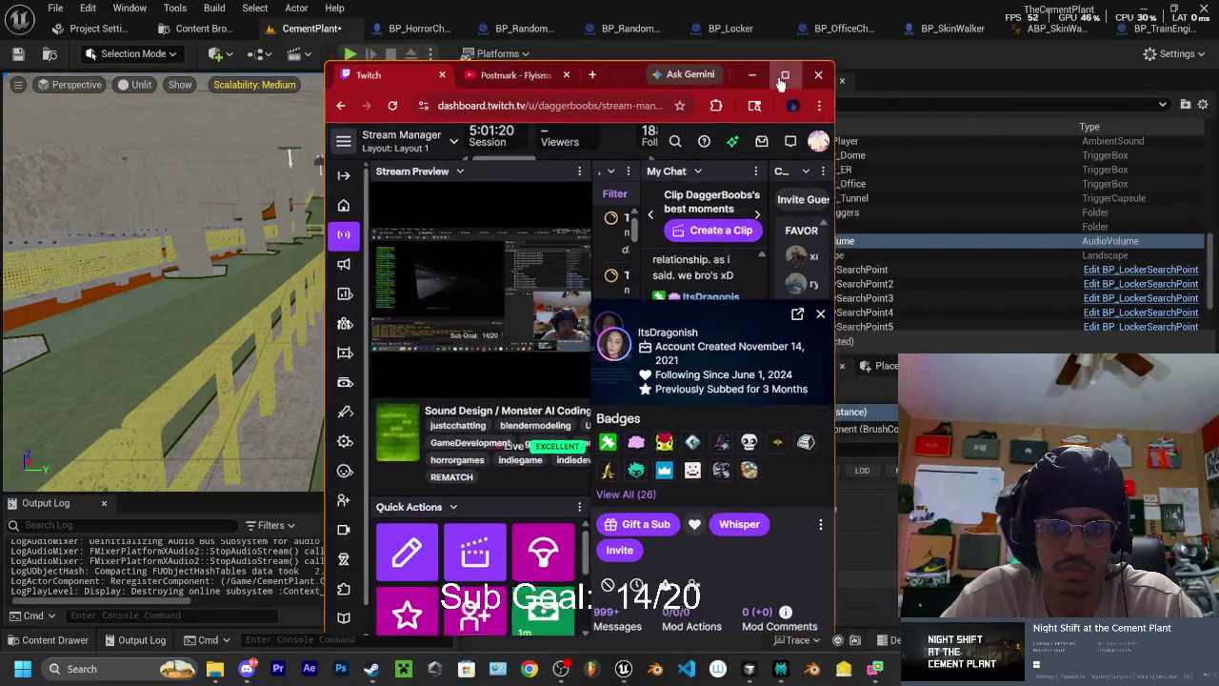
{"action": "left_click", "coordinate": [785, 75]}
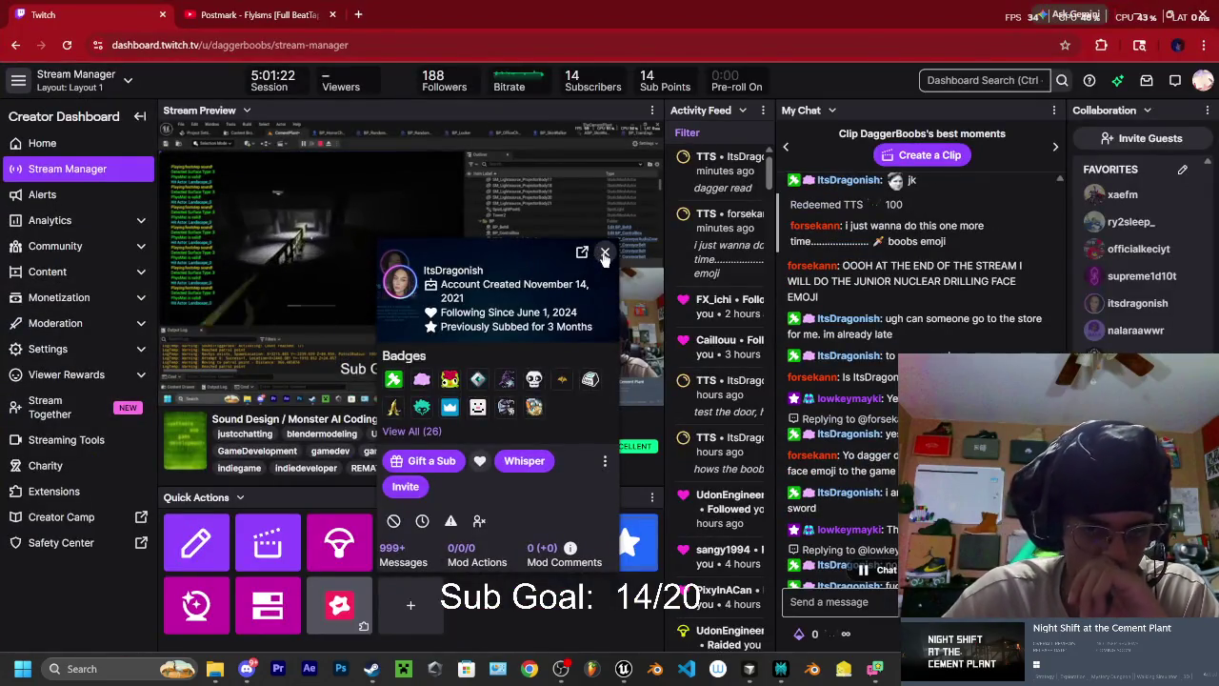
{"action": "left_click", "coordinate": [604, 254]}
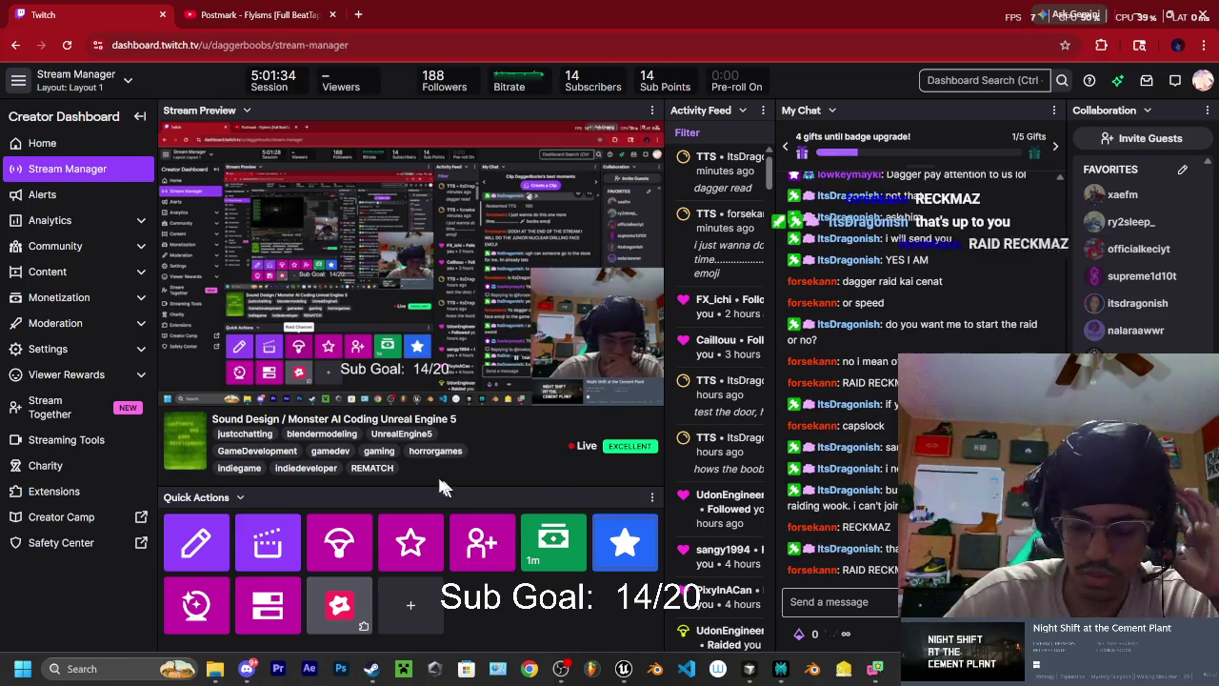
{"action": "left_click", "coordinate": [352, 544]}
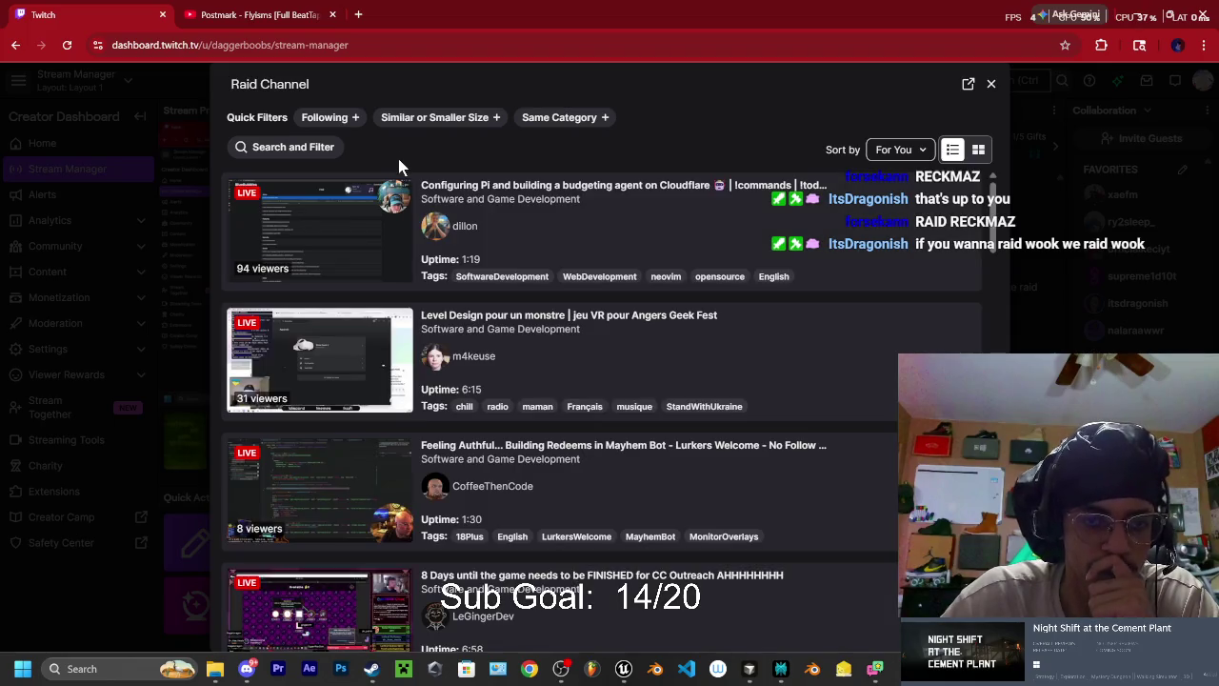
{"action": "left_click", "coordinate": [329, 117]}
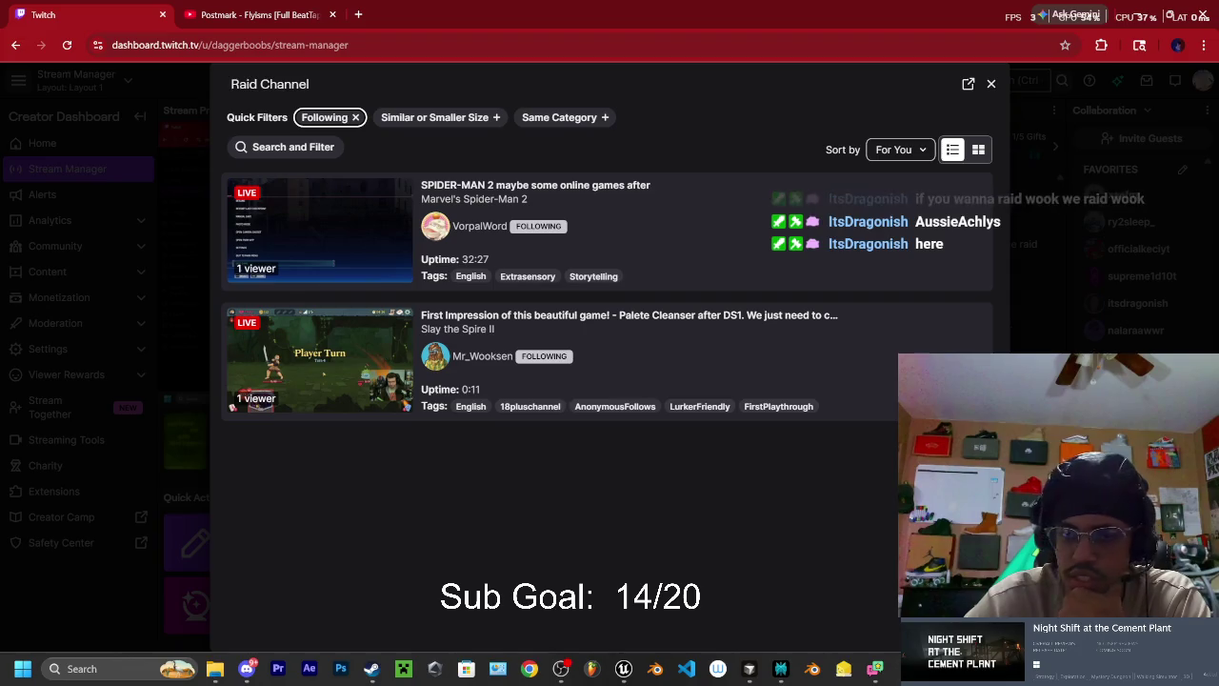
{"action": "left_click", "coordinate": [990, 85]}
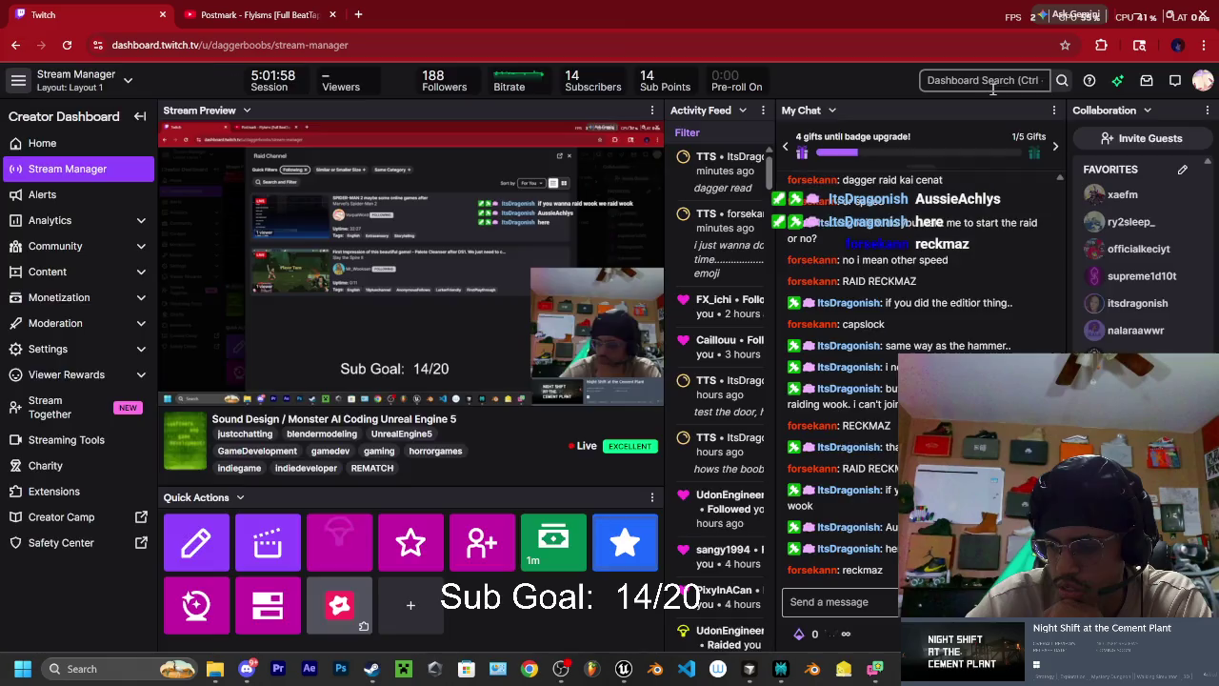
- Send a /raid command for the target channel in chat and confirm with Raid Now
{"action": "left_click", "coordinate": [843, 598]}
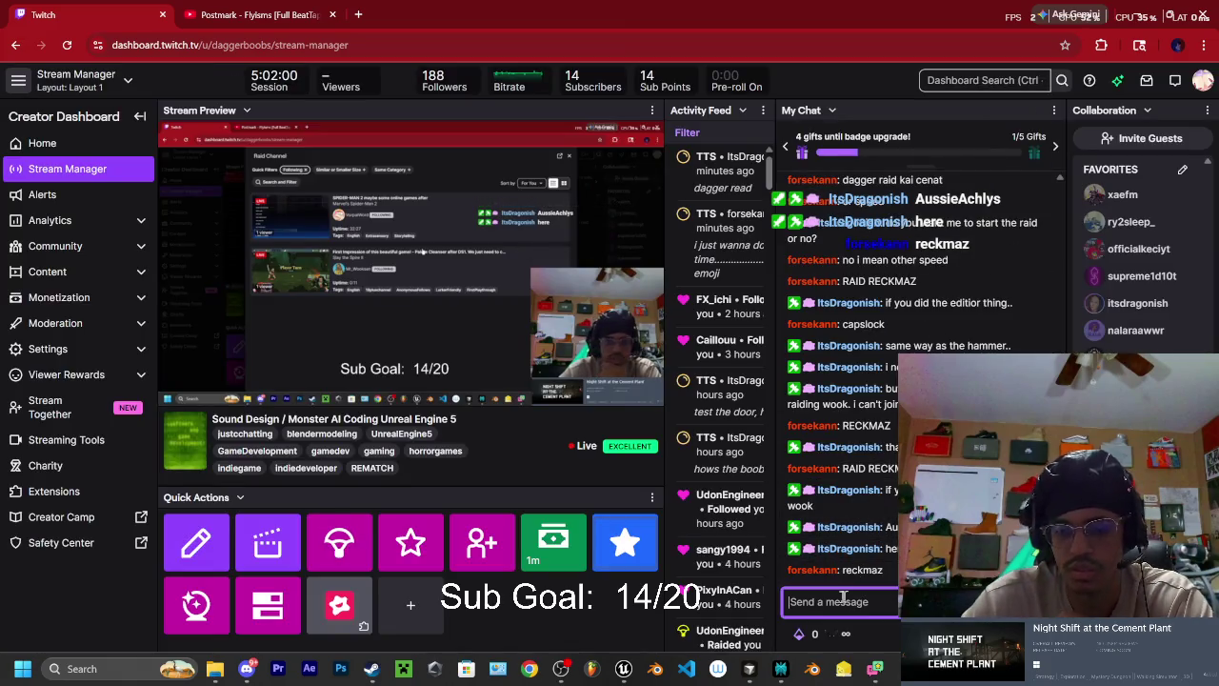
{"action": "type", "text": "/raid "}
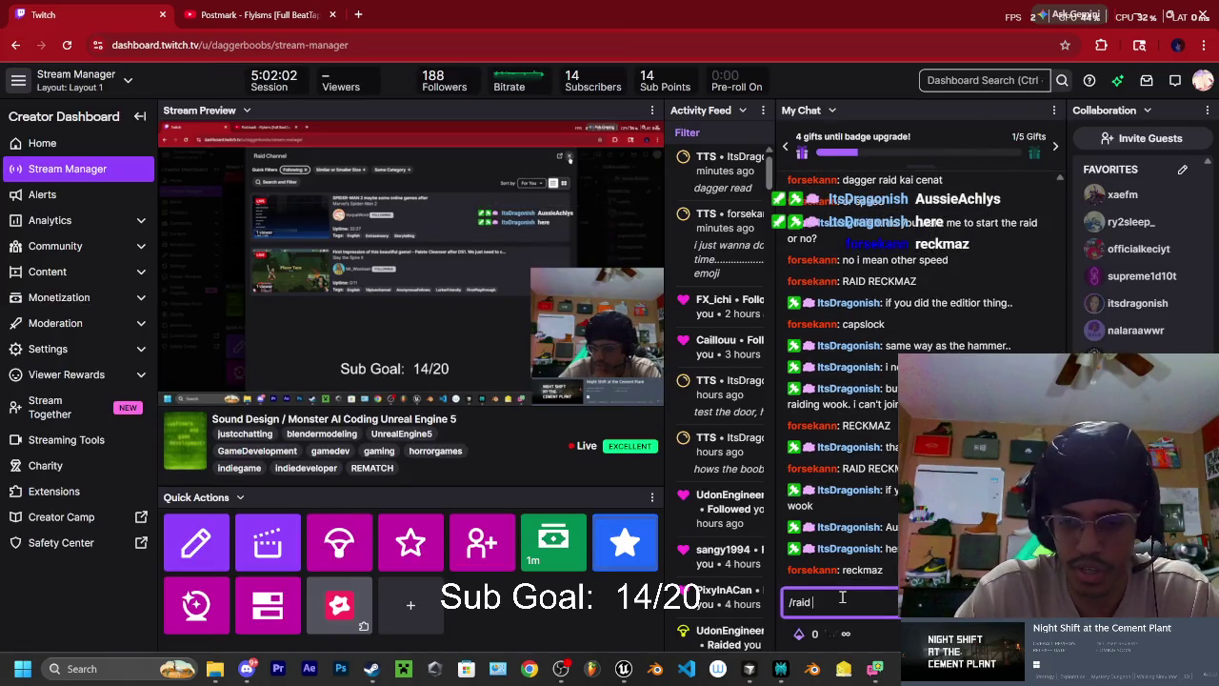
{"action": "type", "text": "A"}
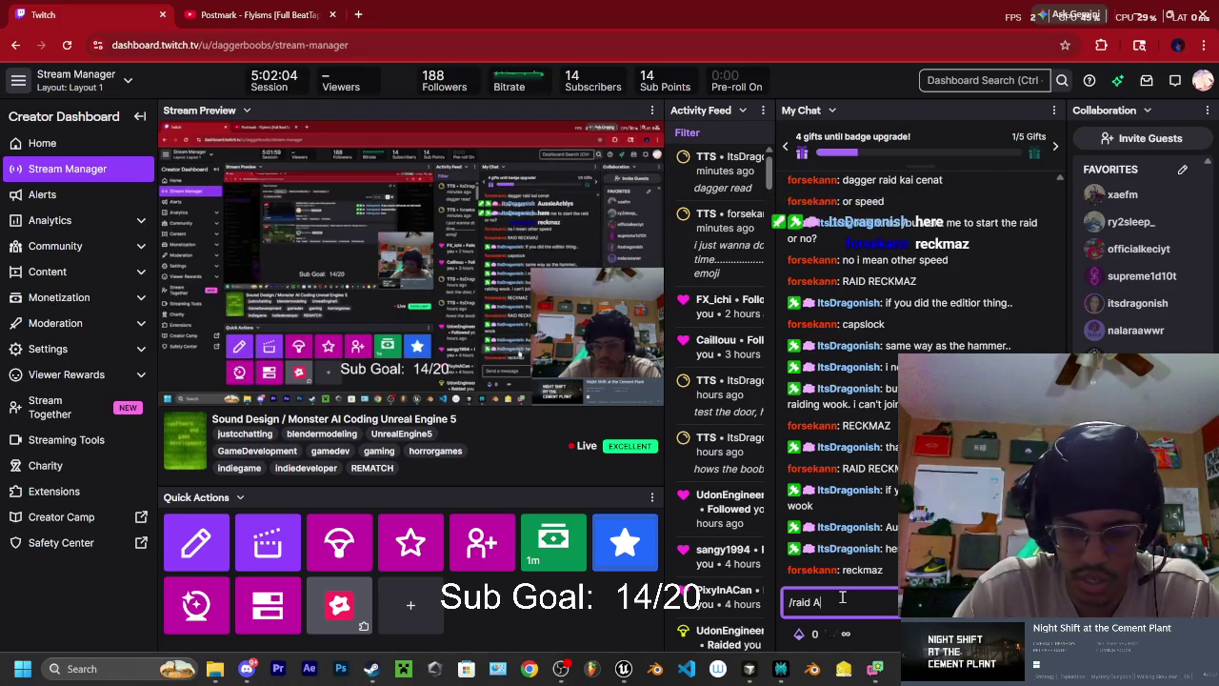
{"action": "type", "text": "ussie"}
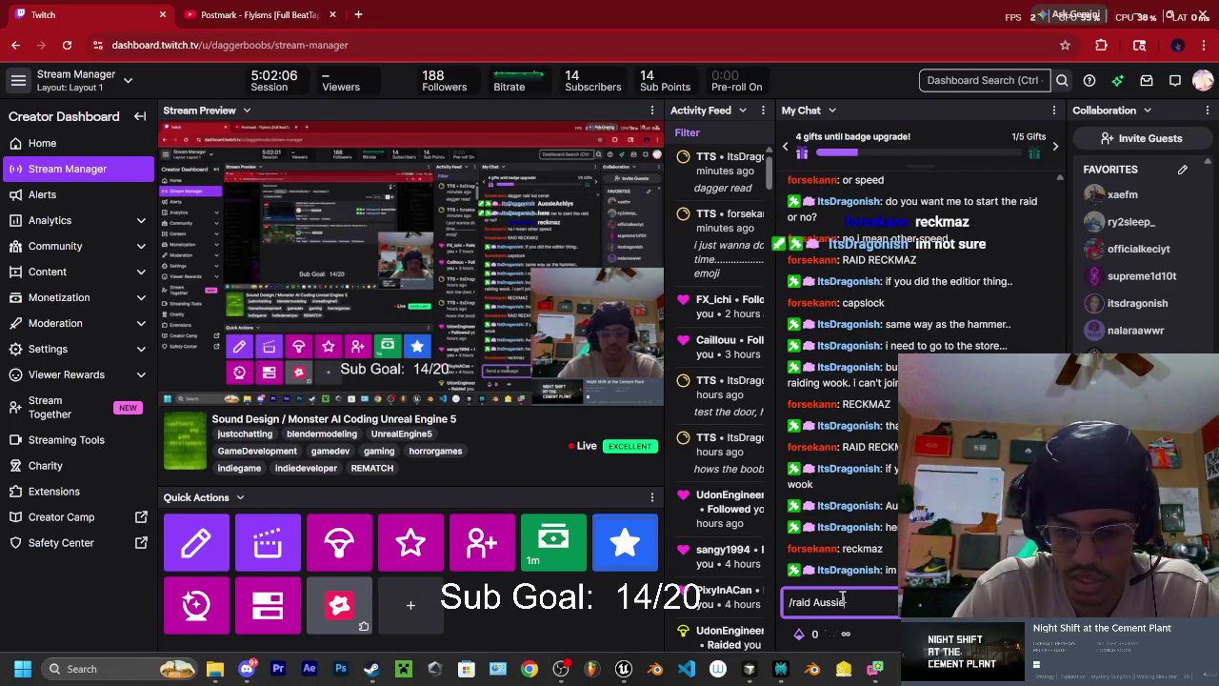
{"action": "type", "text": "Ach"}
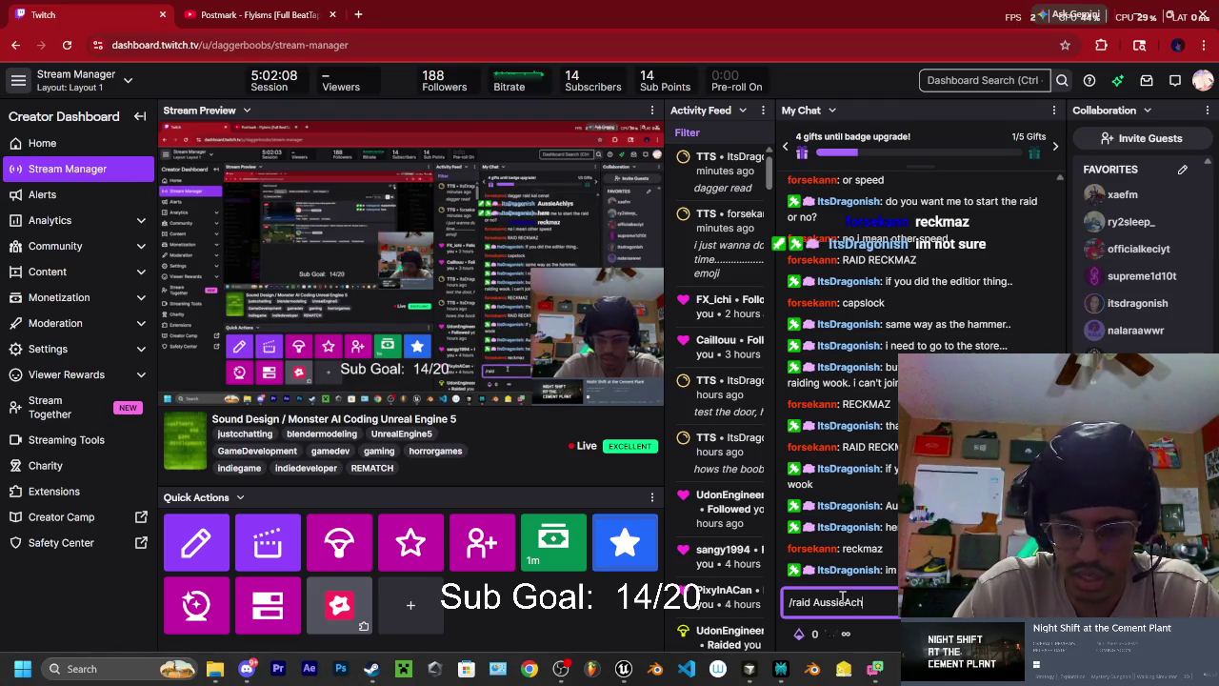
{"action": "type", "text": "l"}
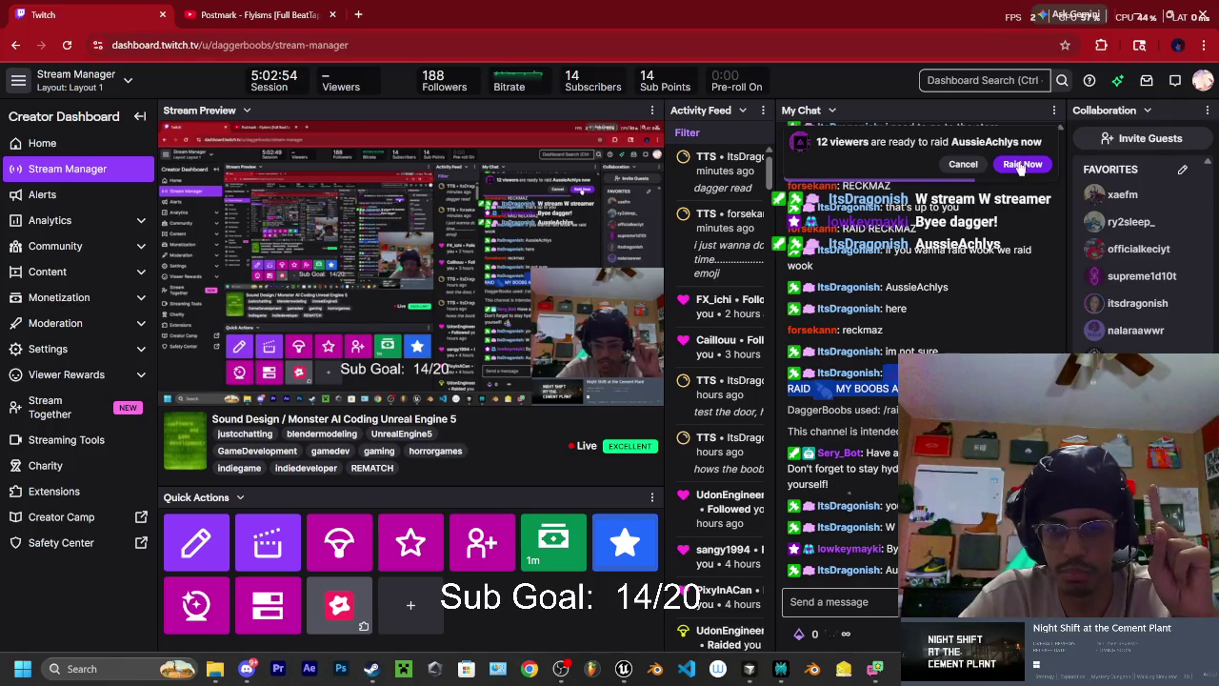
{"action": "left_click", "coordinate": [1022, 165]}
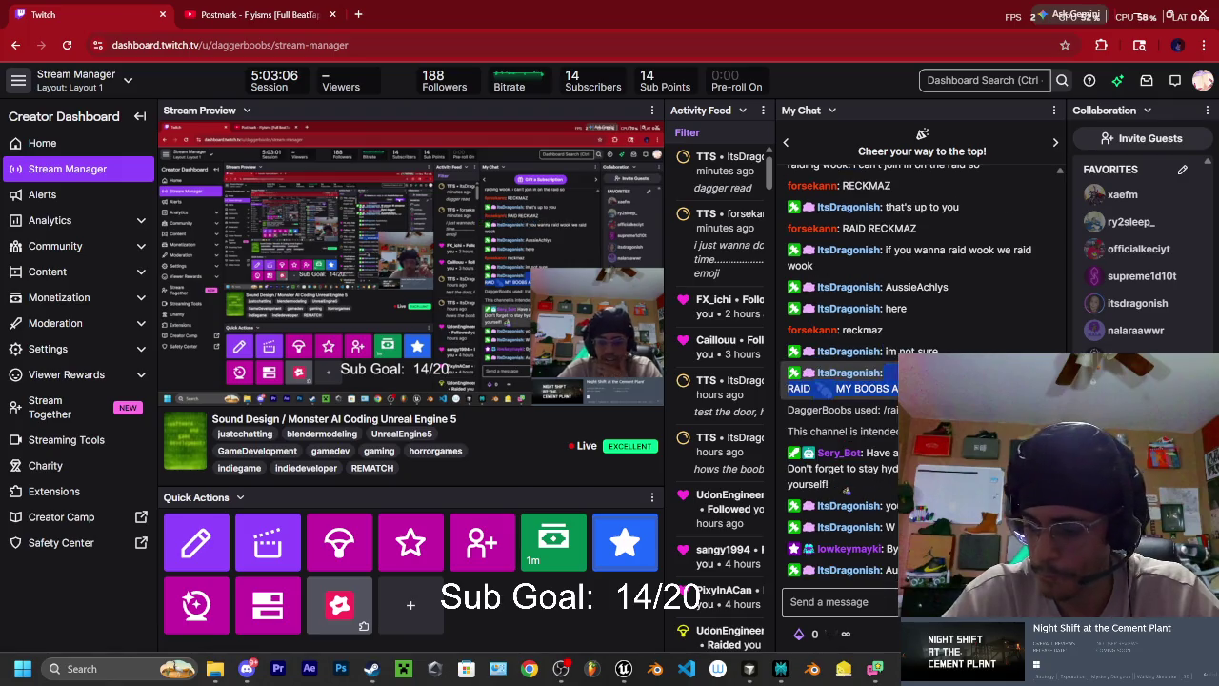
{"action": "mouse_move", "coordinate": [467, 178]}
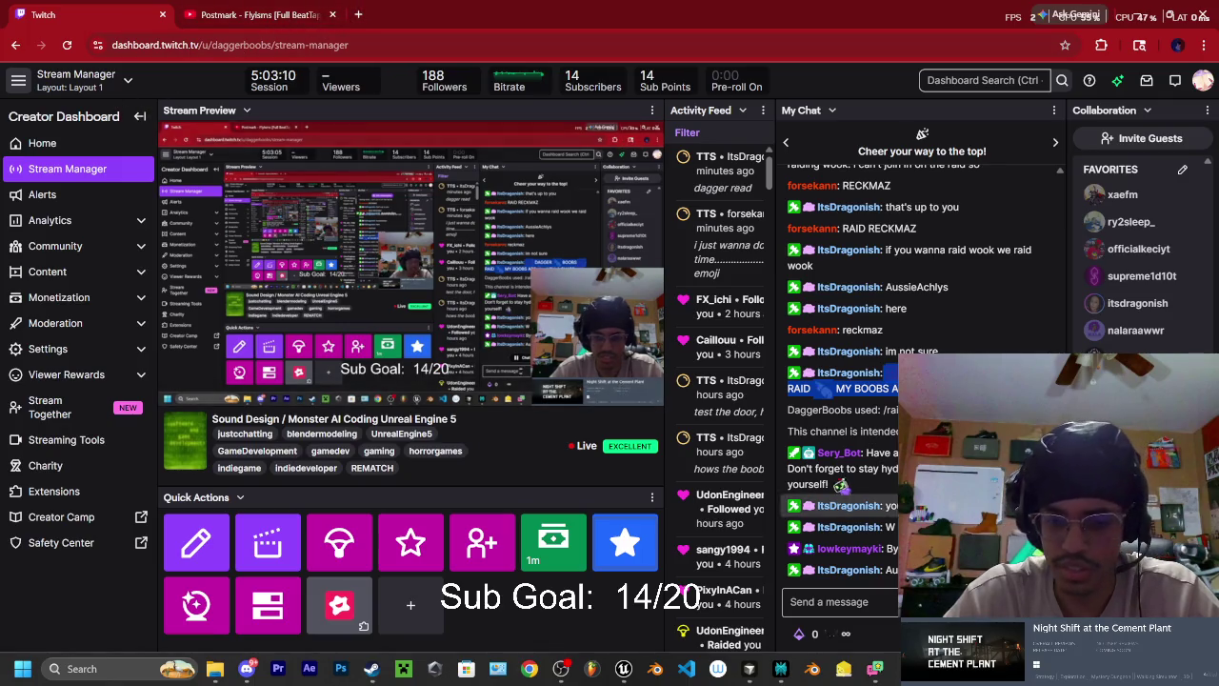
- Post a chat message about being left out of the raid, then paste and send the raid chant
{"action": "left_click", "coordinate": [869, 602]}
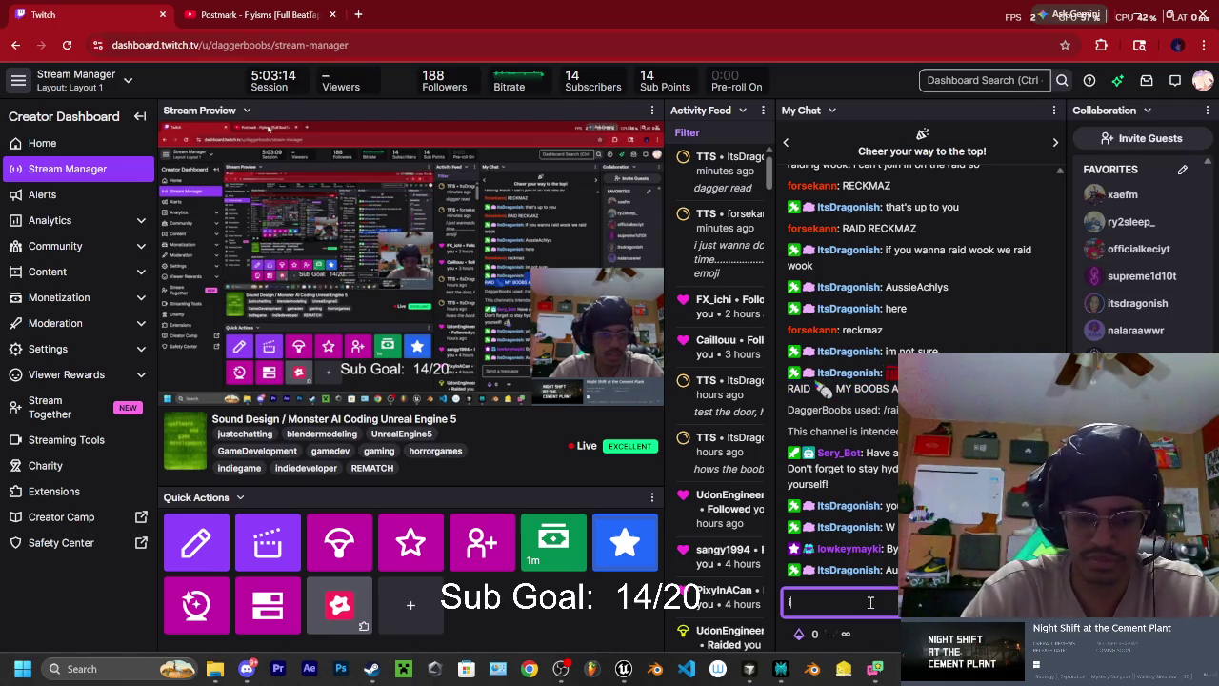
{"action": "type", "text": "it didnt take mew"}
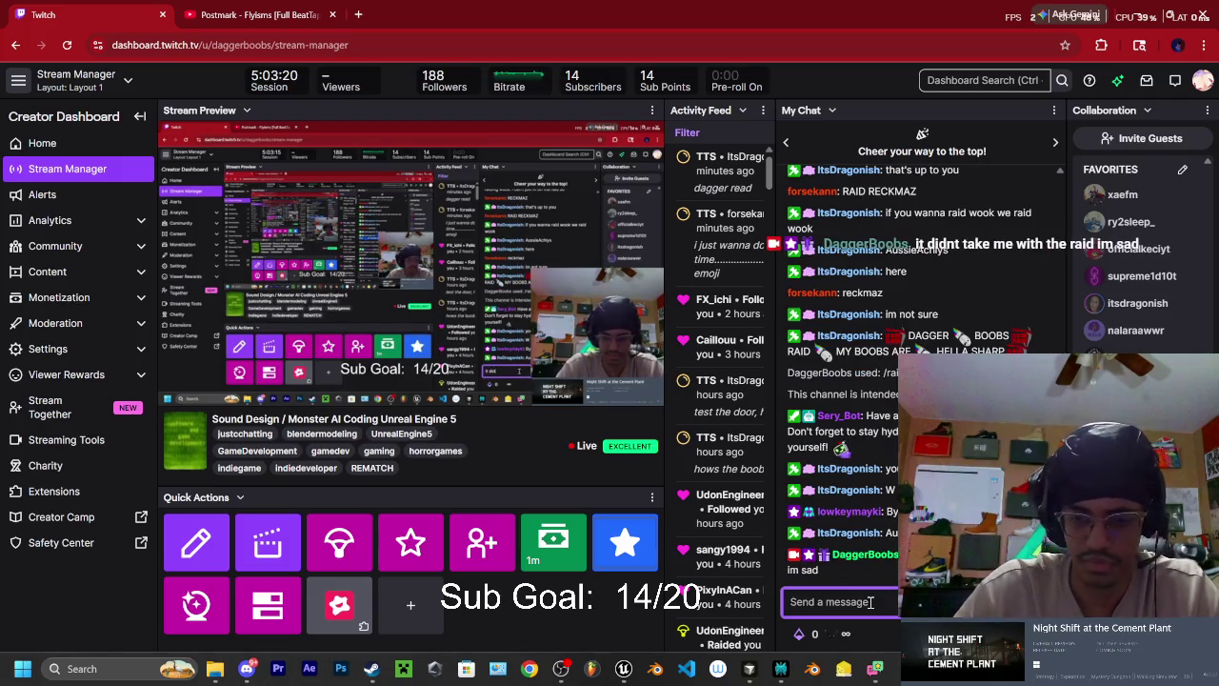
{"action": "key", "text": "ctrl+v"}
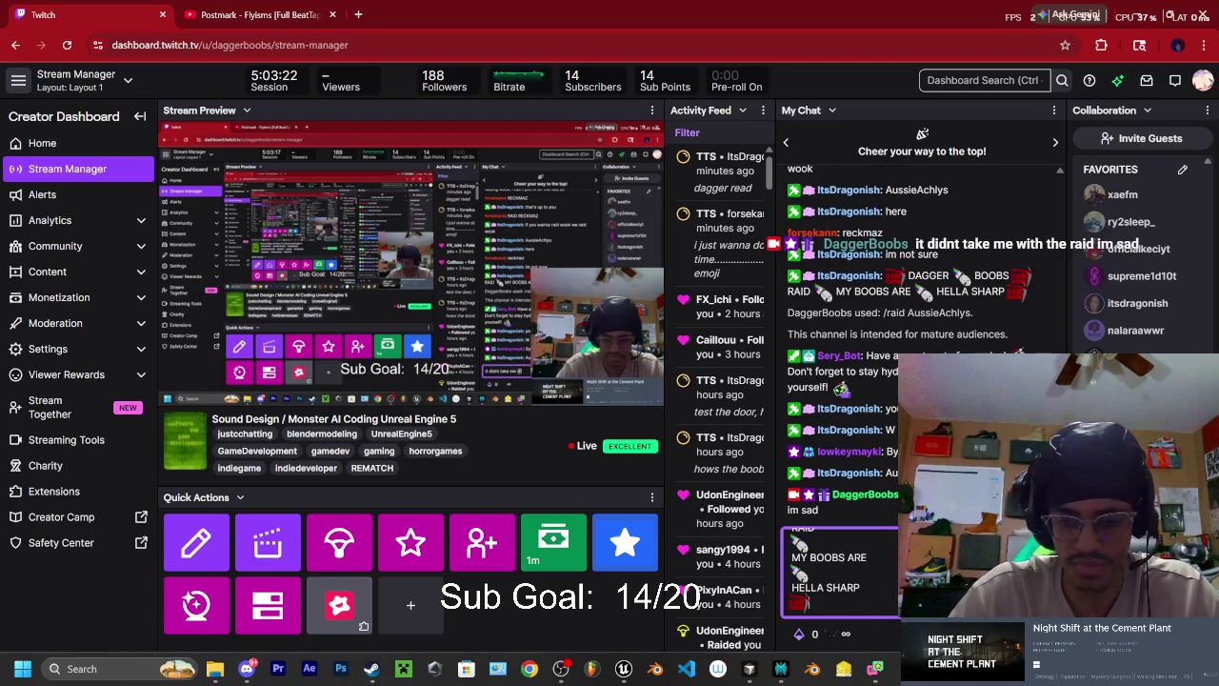
{"action": "key", "text": "Return"}
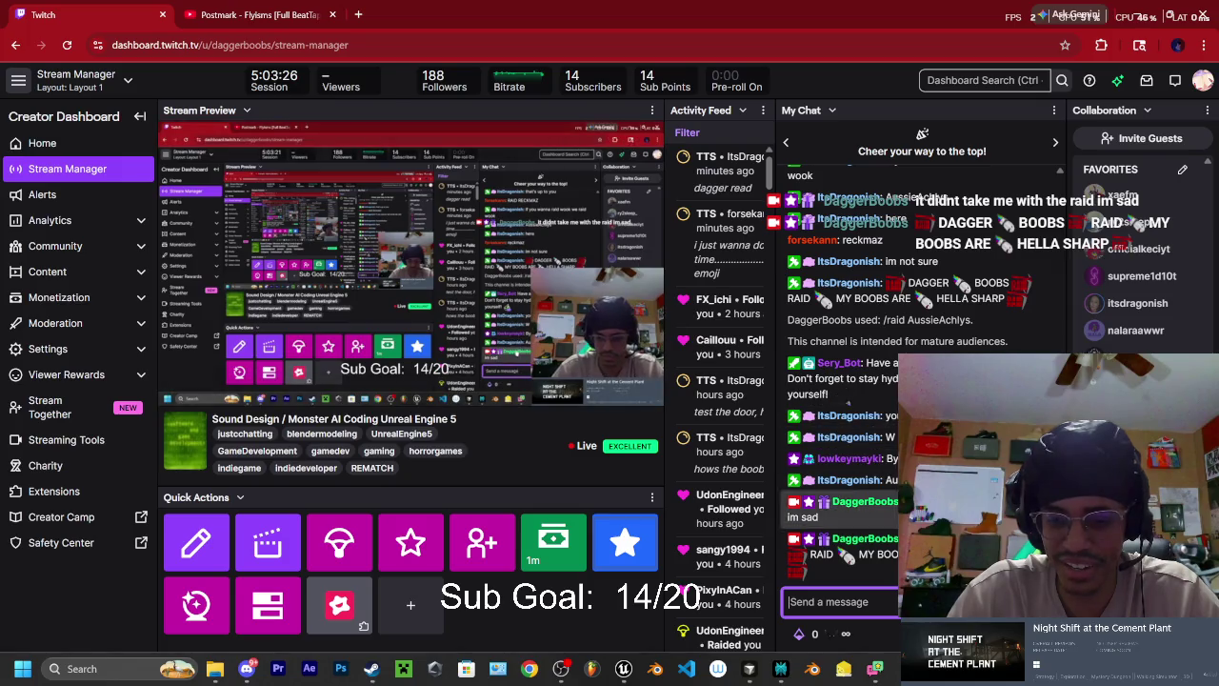
{"action": "key", "text": "ctrl+t"}
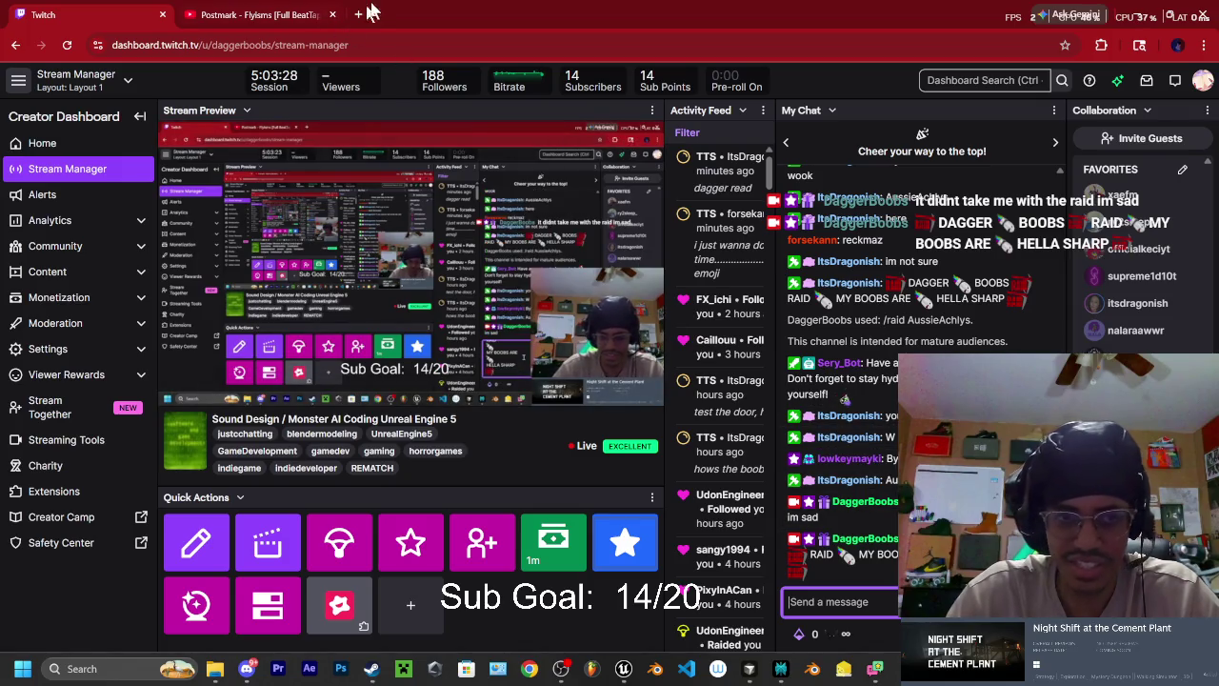
- Search Google for 'twitch' and open the Twitch site from the results
{"action": "type", "text": "twitch"}
{"action": "key", "text": "Return"}
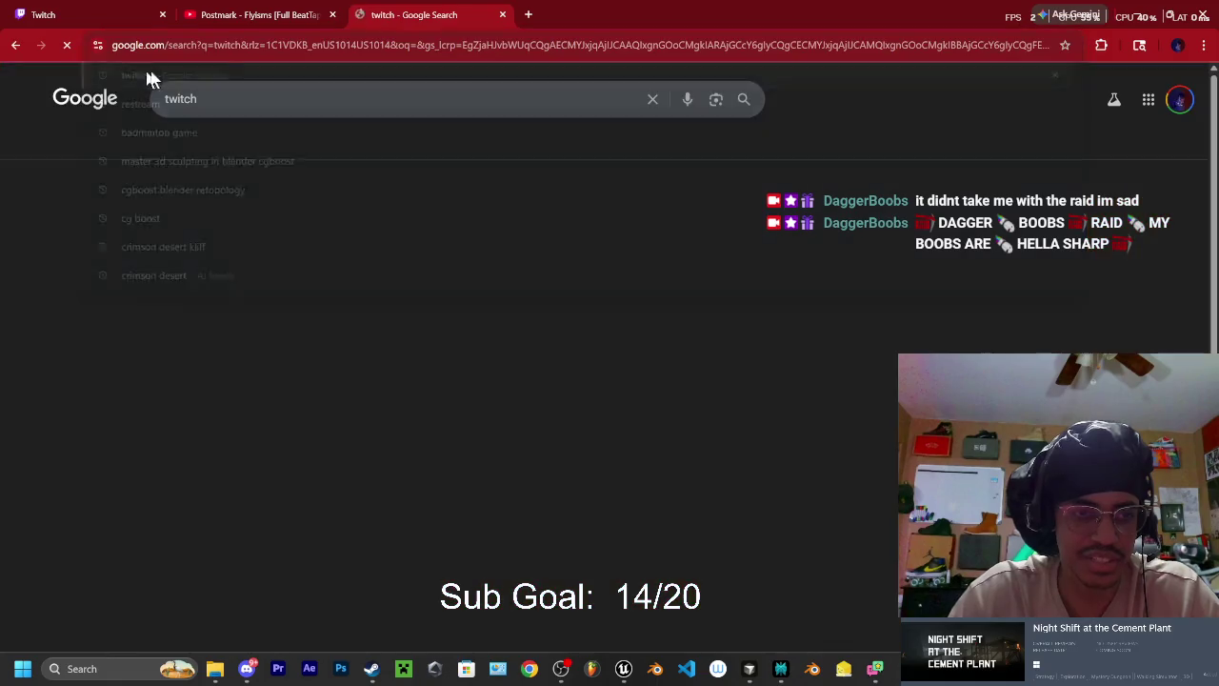
{"action": "left_click", "coordinate": [184, 229]}
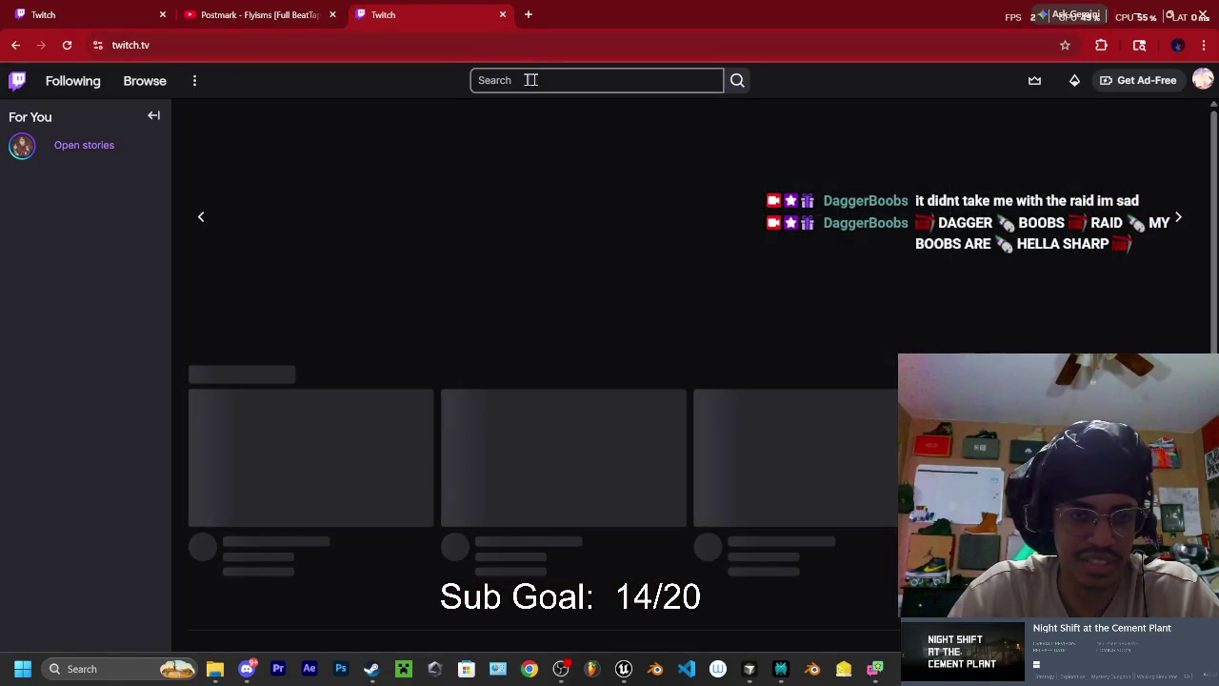
- Search Twitch for the raided channel's name and open its channel page
{"action": "left_click", "coordinate": [522, 79]}
{"action": "type", "text": "aus"}
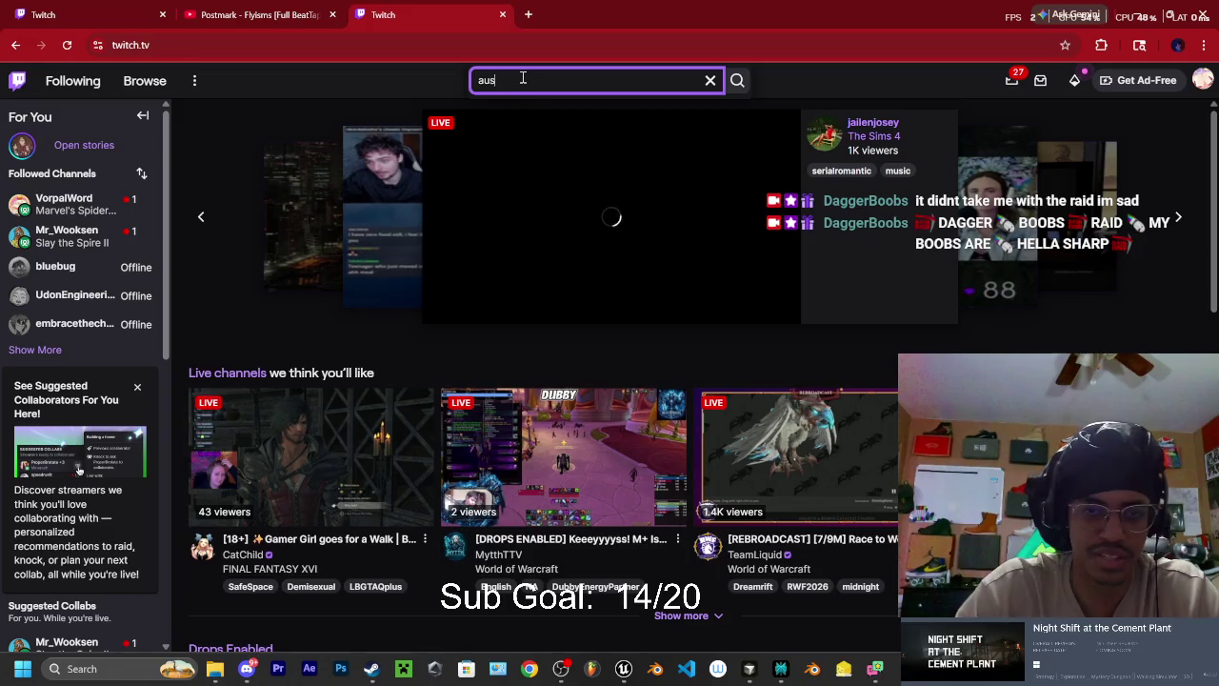
{"action": "type", "text": "sie"}
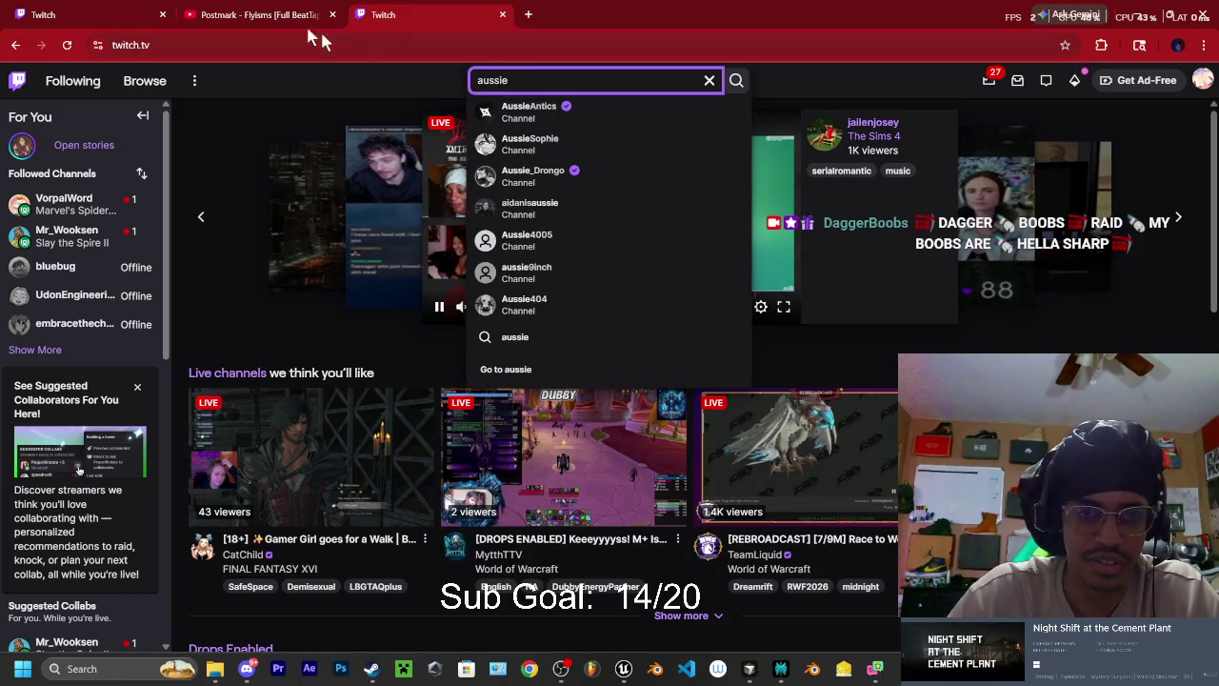
{"action": "key", "text": "ctrl+1"}
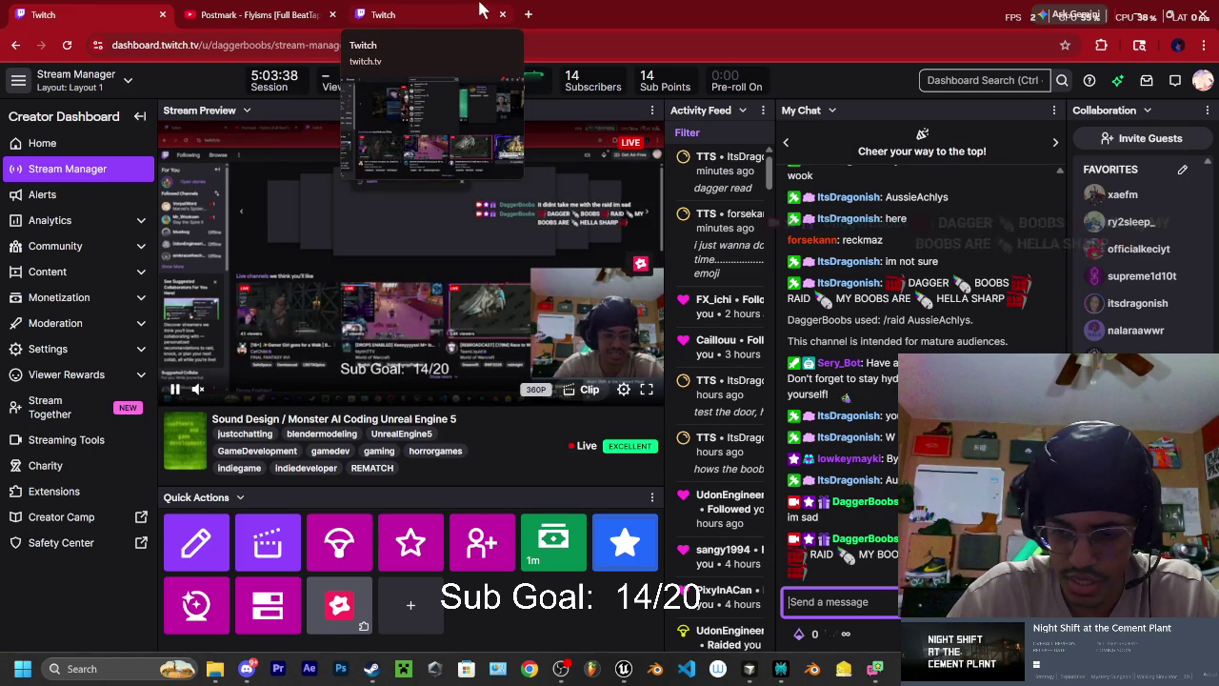
{"action": "left_click", "coordinate": [419, 9]}
{"action": "type", "text": "ach"}
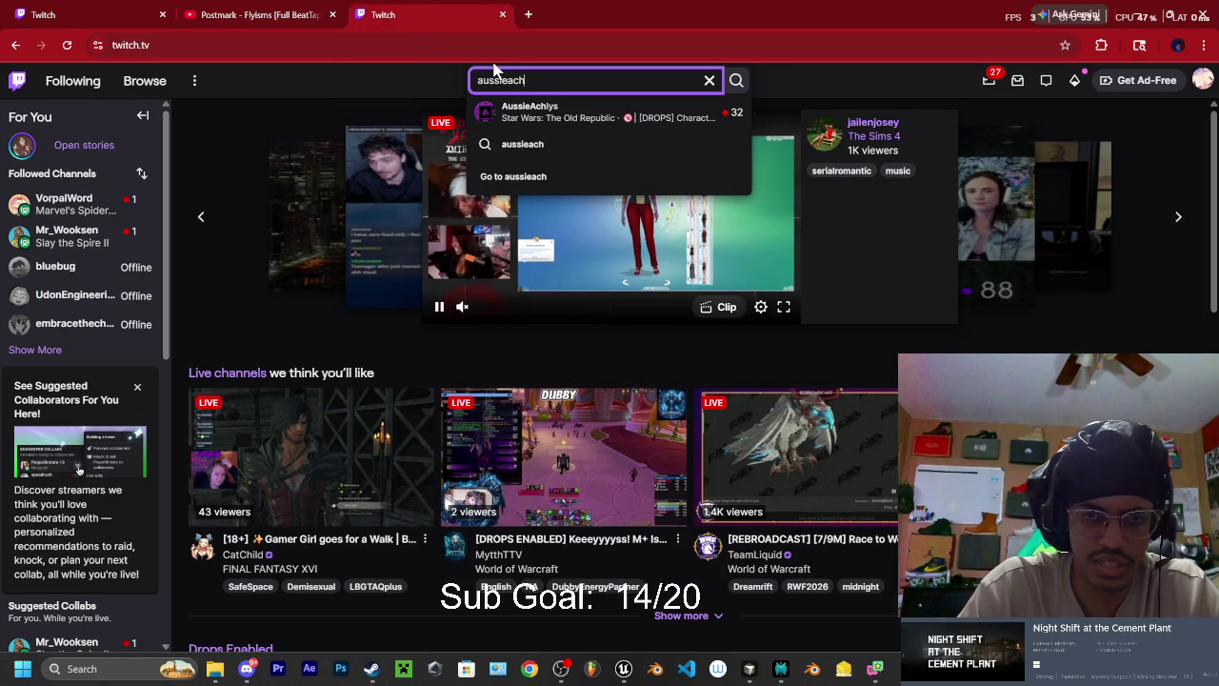
{"action": "left_click", "coordinate": [530, 112]}
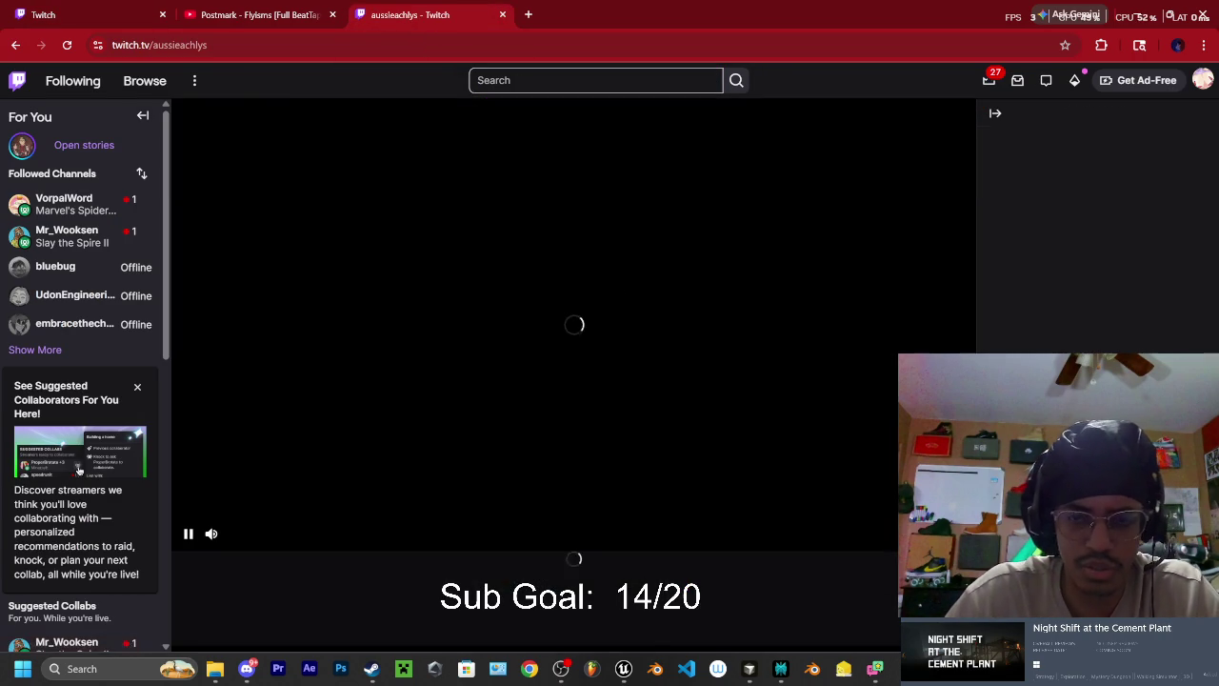